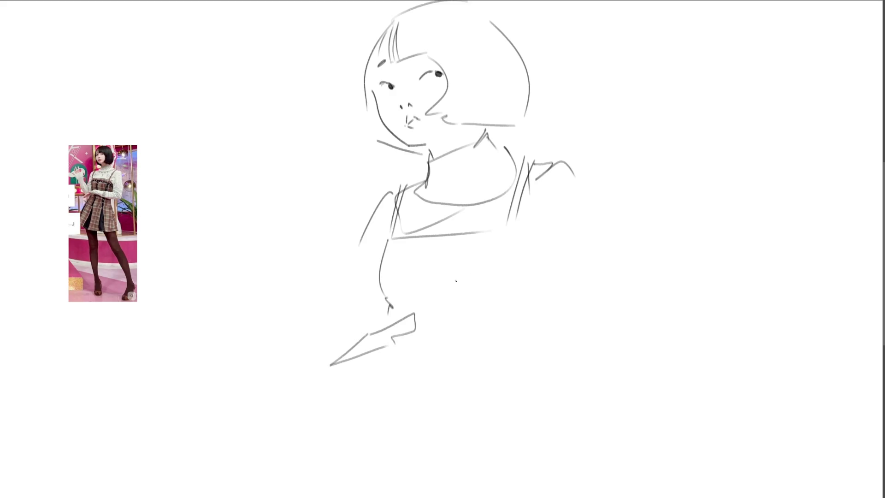
- Sketch the leg line, the forearm across the waist, and the torso and dress lines
{"action": "mouse_move", "coordinate": [374, 271]}
{"action": "left_mouse_down"}
{"action": "mouse_move", "coordinate": [351, 285]}
{"action": "mouse_move", "coordinate": [345, 321]}
{"action": "left_mouse_up"}
{"action": "mouse_move", "coordinate": [388, 301]}
{"action": "left_mouse_down"}
{"action": "mouse_move", "coordinate": [396, 313]}
{"action": "mouse_move", "coordinate": [488, 298]}
{"action": "left_mouse_up"}
{"action": "left_click_drag", "start_coordinate": [486, 237], "coordinate": [475, 305]}
{"action": "left_click_drag", "start_coordinate": [413, 249], "coordinate": [411, 256]}
{"action": "left_click_drag", "start_coordinate": [406, 276], "coordinate": [404, 316]}
- Sketch the arm to the right of the torso with its lower arm and cuff
{"action": "mouse_move", "coordinate": [511, 248]}
{"action": "left_mouse_down"}
{"action": "mouse_move", "coordinate": [534, 282]}
{"action": "mouse_move", "coordinate": [547, 273]}
{"action": "left_mouse_up"}
{"action": "left_click_drag", "start_coordinate": [392, 342], "coordinate": [507, 356]}
{"action": "left_click_drag", "start_coordinate": [416, 321], "coordinate": [563, 308]}
{"action": "left_click_drag", "start_coordinate": [598, 200], "coordinate": [597, 358]}
- Sketch the raised left arm, the skirt below the torso and the legs
{"action": "mouse_move", "coordinate": [251, 225]}
{"action": "left_mouse_down"}
{"action": "mouse_move", "coordinate": [300, 232]}
{"action": "mouse_move", "coordinate": [313, 286]}
{"action": "left_mouse_up"}
{"action": "mouse_move", "coordinate": [240, 228]}
{"action": "left_mouse_down"}
{"action": "mouse_move", "coordinate": [326, 346]}
{"action": "mouse_move", "coordinate": [384, 372]}
{"action": "mouse_move", "coordinate": [520, 394]}
{"action": "left_mouse_up"}
{"action": "mouse_move", "coordinate": [534, 365]}
{"action": "left_mouse_down"}
{"action": "mouse_move", "coordinate": [366, 409]}
{"action": "mouse_move", "coordinate": [470, 492]}
{"action": "mouse_move", "coordinate": [531, 396]}
{"action": "left_mouse_up"}
{"action": "left_click_drag", "start_coordinate": [540, 366], "coordinate": [581, 478]}
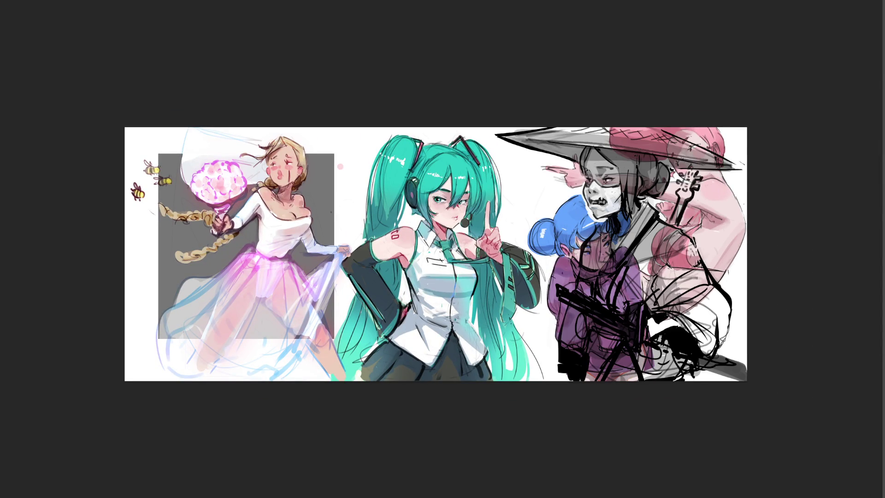
- Extend the canvas to the right with white space
{"action": "key", "text": "ctrl+t"}
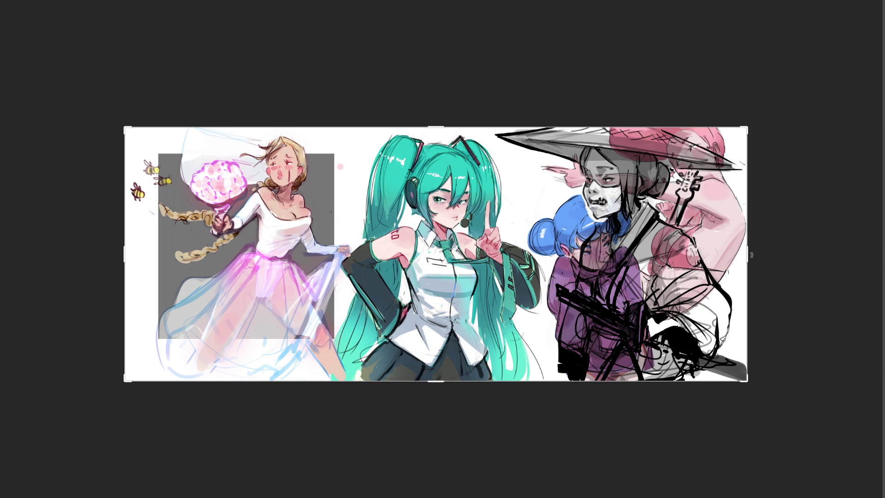
{"action": "left_click_drag", "start_coordinate": [751, 255], "coordinate": [843, 255]}
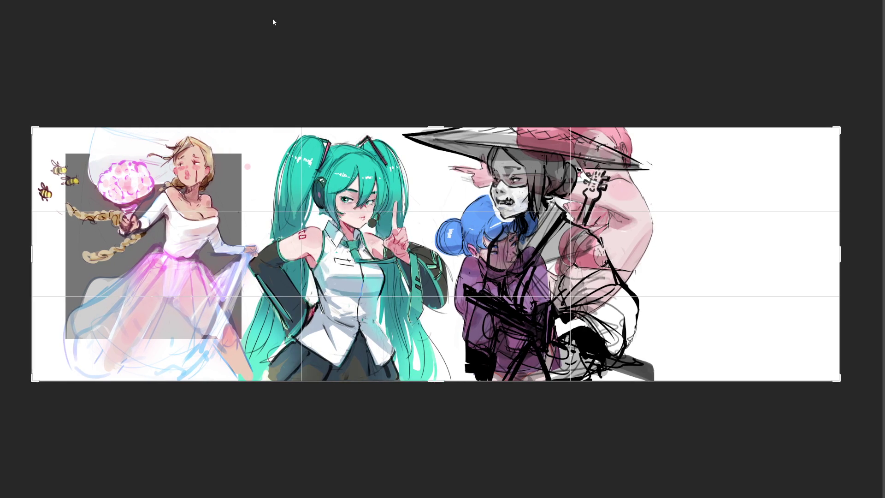
{"action": "key", "text": "Return"}
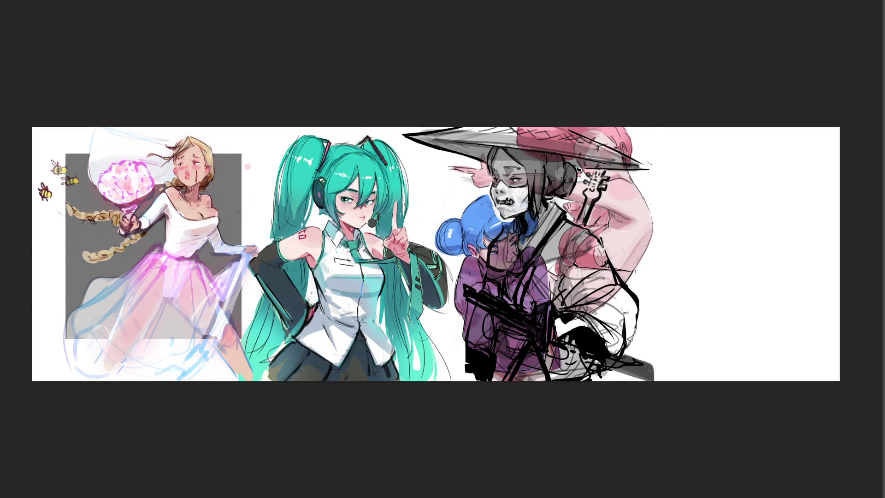
- Move the samurai figure to the right end, then drag the canvas wider again
{"action": "left_click_drag", "start_coordinate": [638, 313], "coordinate": [840, 314]}
{"action": "left_click_drag", "start_coordinate": [734, 299], "coordinate": [724, 294]}
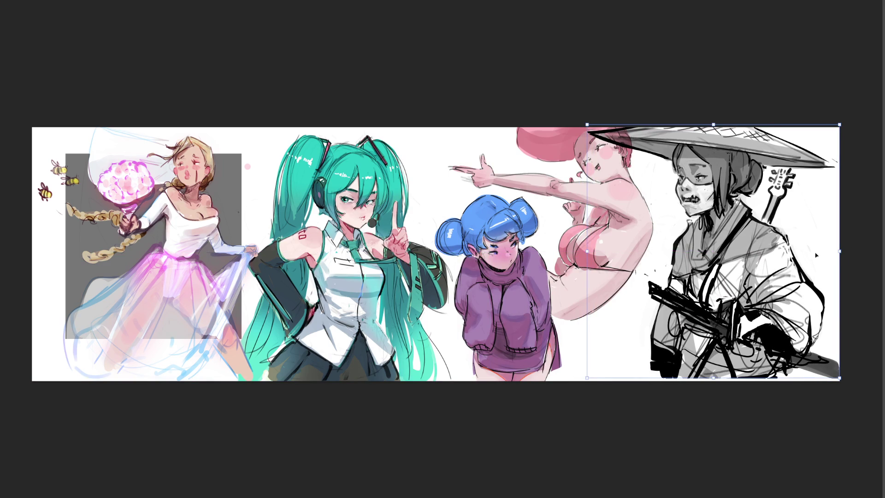
{"action": "key", "text": "Return"}
{"action": "key", "text": "c"}
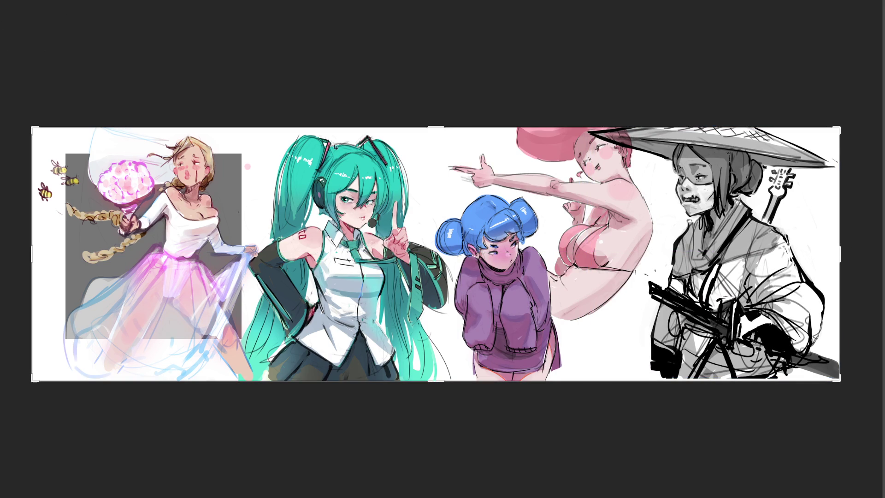
{"action": "mouse_move", "coordinate": [839, 254]}
{"action": "left_mouse_down"}
{"action": "mouse_move", "coordinate": [863, 261]}
{"action": "mouse_move", "coordinate": [863, 253]}
{"action": "left_mouse_up"}
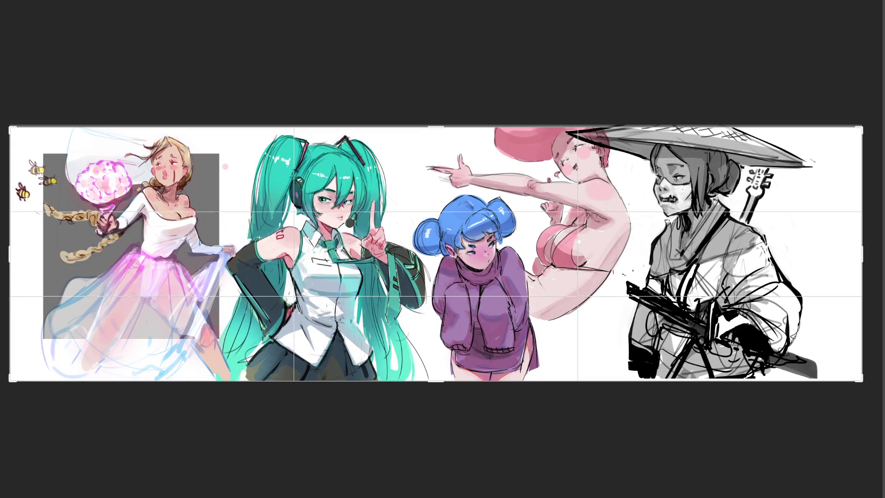
- Confirm the wider canvas and shift the samurai figure right, aligned with the canvas top
{"action": "key", "text": "Return"}
{"action": "key", "text": "v"}
{"action": "key", "text": "shift+Right"}
{"action": "key", "text": "shift+Right"}
{"action": "key", "text": "shift+Right"}
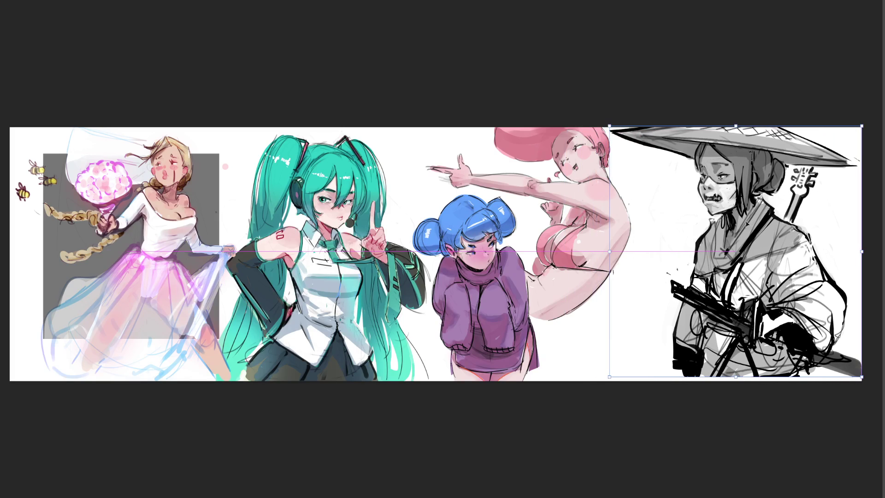
{"action": "left_click_drag", "start_coordinate": [747, 223], "coordinate": [748, 227]}
{"action": "key", "text": "c"}
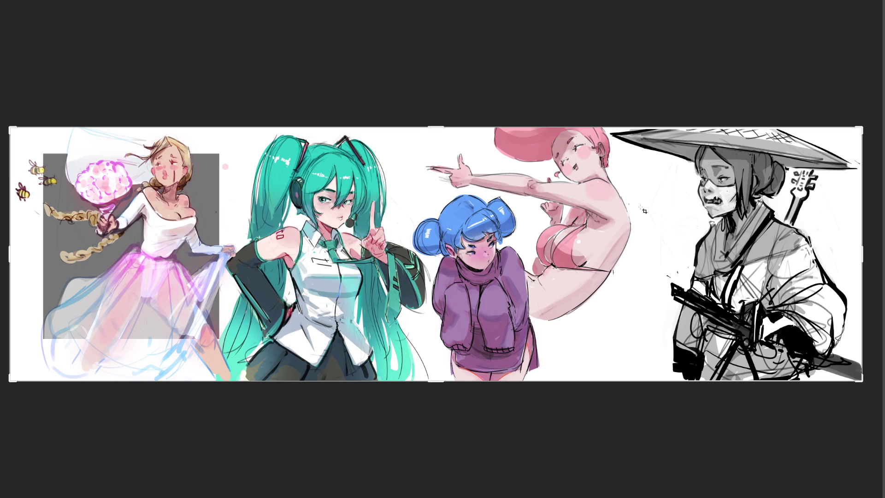
{"action": "key", "text": "Return"}
- Hand-letter B, R and B top to bottom in the gap beside the hatted samurai
{"action": "mouse_move", "coordinate": [638, 186]}
{"action": "left_mouse_down"}
{"action": "mouse_move", "coordinate": [641, 261]}
{"action": "mouse_move", "coordinate": [655, 259]}
{"action": "left_mouse_up"}
{"action": "left_click", "coordinate": [625, 315]}
{"action": "mouse_move", "coordinate": [620, 285]}
{"action": "left_mouse_down"}
{"action": "mouse_move", "coordinate": [623, 307]}
{"action": "mouse_move", "coordinate": [644, 310]}
{"action": "mouse_move", "coordinate": [616, 323]}
{"action": "left_mouse_up"}
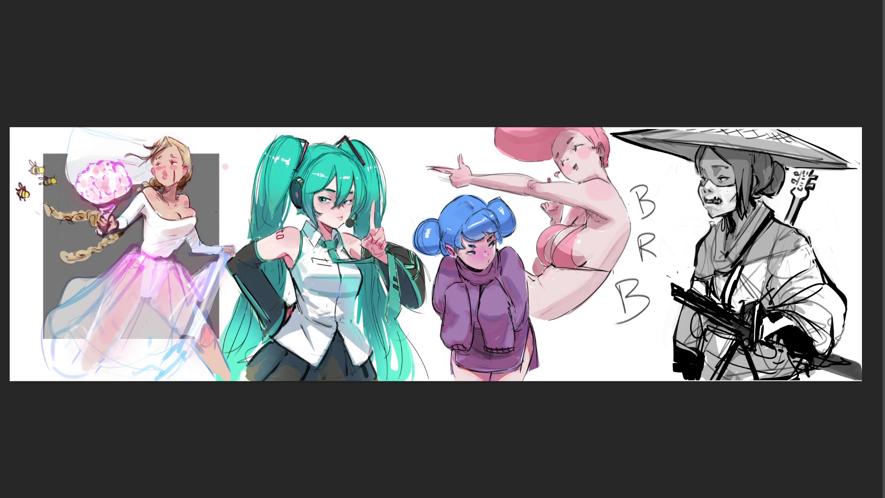
- Undo twice to remove the BRB lettering and the blue-haired and pink figures
{"action": "key", "text": "ctrl+z"}
{"action": "key", "text": "ctrl+z"}
{"action": "key", "text": "ctrl+z"}
{"action": "key", "text": "ctrl+z"}
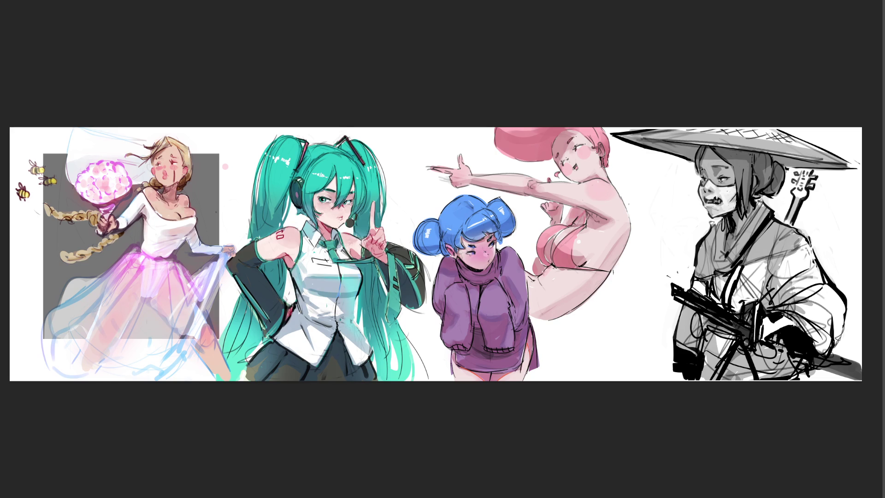
{"action": "key", "text": "ctrl+z"}
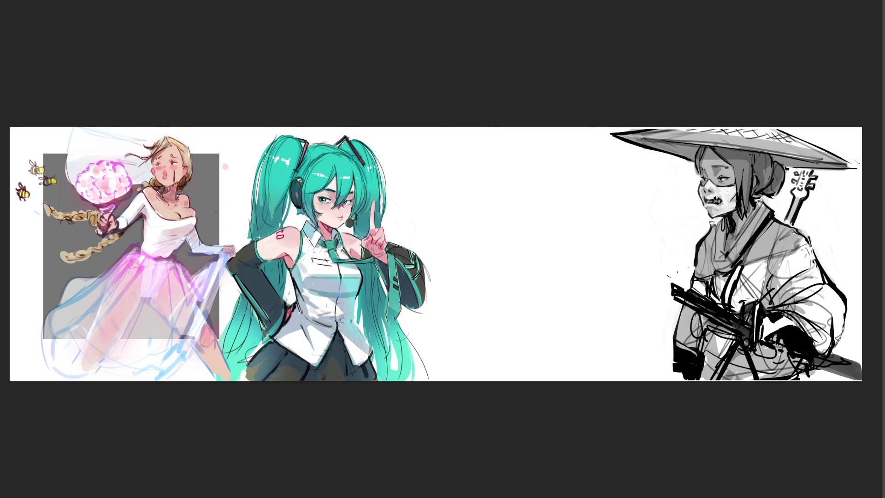
{"action": "scroll", "coordinate": [432, 254], "scroll_direction": "up", "scroll_amount": 2}
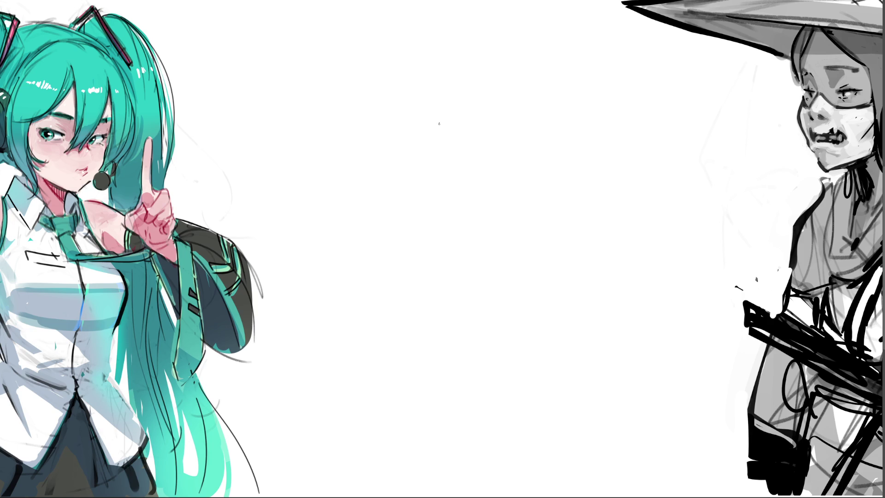
- Sketch a new head with ears, cheek and a wide conical hat brim with a peak
{"action": "mouse_move", "coordinate": [405, 75]}
{"action": "left_mouse_down"}
{"action": "mouse_move", "coordinate": [400, 118]}
{"action": "mouse_move", "coordinate": [421, 61]}
{"action": "mouse_move", "coordinate": [445, 113]}
{"action": "mouse_move", "coordinate": [429, 137]}
{"action": "left_mouse_up"}
{"action": "mouse_move", "coordinate": [428, 137]}
{"action": "left_mouse_down"}
{"action": "mouse_move", "coordinate": [449, 111]}
{"action": "mouse_move", "coordinate": [411, 98]}
{"action": "mouse_move", "coordinate": [440, 102]}
{"action": "left_mouse_up"}
{"action": "left_click_drag", "start_coordinate": [388, 98], "coordinate": [394, 109]}
{"action": "left_click_drag", "start_coordinate": [448, 103], "coordinate": [450, 112]}
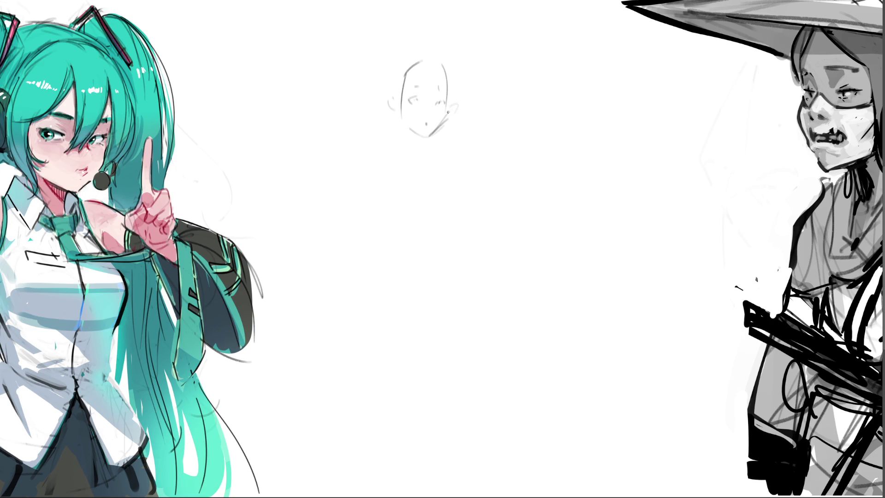
{"action": "mouse_move", "coordinate": [405, 74]}
{"action": "left_mouse_down"}
{"action": "mouse_move", "coordinate": [441, 58]}
{"action": "mouse_move", "coordinate": [495, 88]}
{"action": "left_mouse_up"}
{"action": "mouse_move", "coordinate": [468, 48]}
{"action": "left_mouse_down"}
{"action": "mouse_move", "coordinate": [311, 110]}
{"action": "mouse_move", "coordinate": [382, 86]}
{"action": "left_mouse_up"}
{"action": "left_click_drag", "start_coordinate": [311, 112], "coordinate": [365, 98]}
{"action": "mouse_move", "coordinate": [448, 62]}
{"action": "left_mouse_down"}
{"action": "mouse_move", "coordinate": [489, 50]}
{"action": "mouse_move", "coordinate": [501, 58]}
{"action": "left_mouse_up"}
{"action": "left_click_drag", "start_coordinate": [501, 47], "coordinate": [501, 60]}
{"action": "mouse_move", "coordinate": [389, 88]}
{"action": "left_mouse_down"}
{"action": "mouse_move", "coordinate": [417, 142]}
{"action": "mouse_move", "coordinate": [431, 144]}
{"action": "left_mouse_up"}
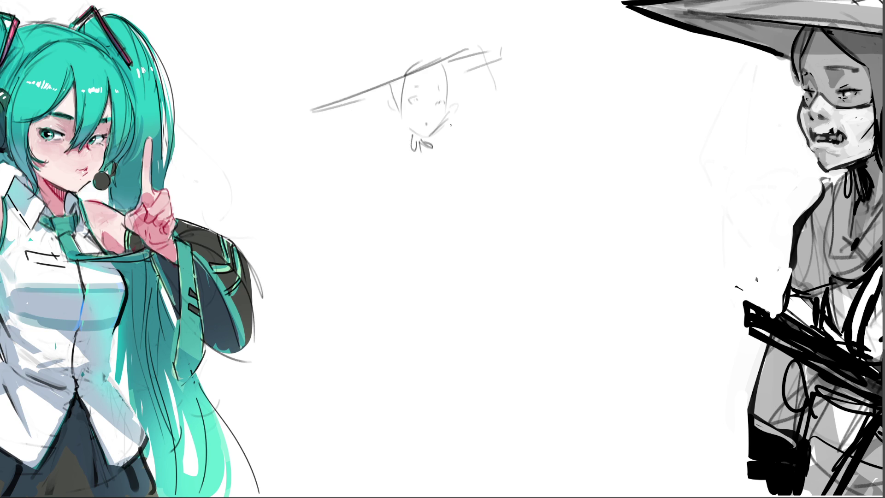
{"action": "left_click_drag", "start_coordinate": [458, 73], "coordinate": [523, 44]}
{"action": "mouse_move", "coordinate": [317, 105]}
{"action": "left_mouse_down"}
{"action": "mouse_move", "coordinate": [405, 42]}
{"action": "mouse_move", "coordinate": [510, 38]}
{"action": "left_mouse_up"}
{"action": "left_click_drag", "start_coordinate": [400, 26], "coordinate": [402, 37]}
- Rough in the mouth, shoulders, a sword gripped in a fist, the reaching arm and belt
{"action": "mouse_move", "coordinate": [436, 113]}
{"action": "left_mouse_down"}
{"action": "mouse_move", "coordinate": [406, 157]}
{"action": "mouse_move", "coordinate": [434, 176]}
{"action": "left_mouse_up"}
{"action": "left_click_drag", "start_coordinate": [438, 159], "coordinate": [439, 177]}
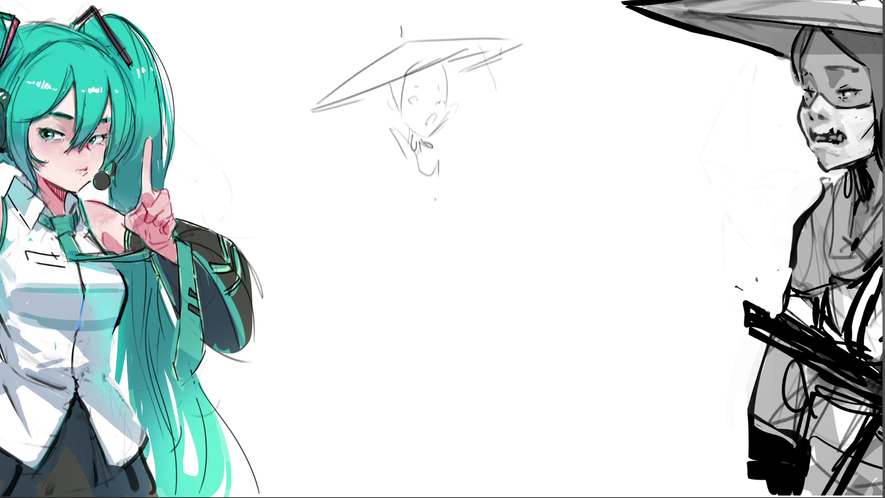
{"action": "mouse_move", "coordinate": [401, 143]}
{"action": "left_mouse_down"}
{"action": "mouse_move", "coordinate": [358, 137]}
{"action": "mouse_move", "coordinate": [381, 107]}
{"action": "mouse_move", "coordinate": [405, 131]}
{"action": "mouse_move", "coordinate": [462, 145]}
{"action": "mouse_move", "coordinate": [442, 160]}
{"action": "left_mouse_up"}
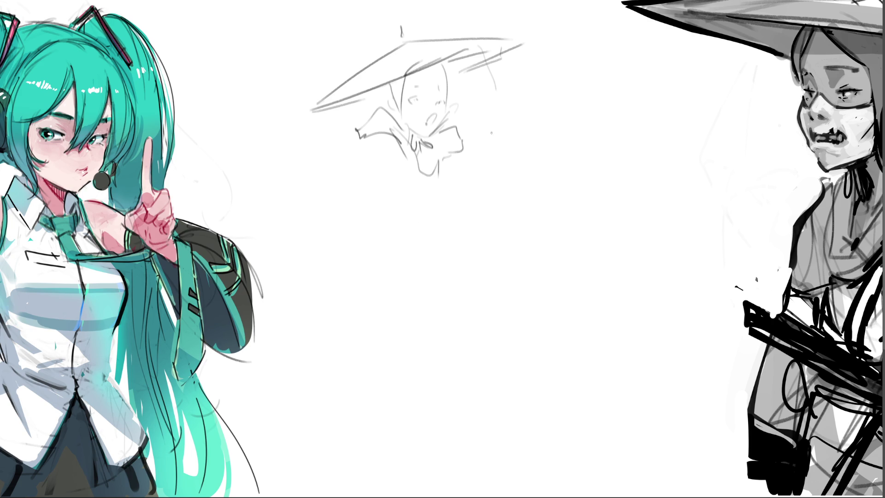
{"action": "mouse_move", "coordinate": [395, 205]}
{"action": "left_mouse_down"}
{"action": "mouse_move", "coordinate": [413, 203]}
{"action": "mouse_move", "coordinate": [381, 199]}
{"action": "mouse_move", "coordinate": [466, 184]}
{"action": "mouse_move", "coordinate": [408, 205]}
{"action": "mouse_move", "coordinate": [417, 206]}
{"action": "left_mouse_up"}
{"action": "mouse_move", "coordinate": [411, 195]}
{"action": "left_mouse_down"}
{"action": "mouse_move", "coordinate": [420, 188]}
{"action": "mouse_move", "coordinate": [427, 204]}
{"action": "mouse_move", "coordinate": [447, 210]}
{"action": "mouse_move", "coordinate": [460, 236]}
{"action": "left_mouse_up"}
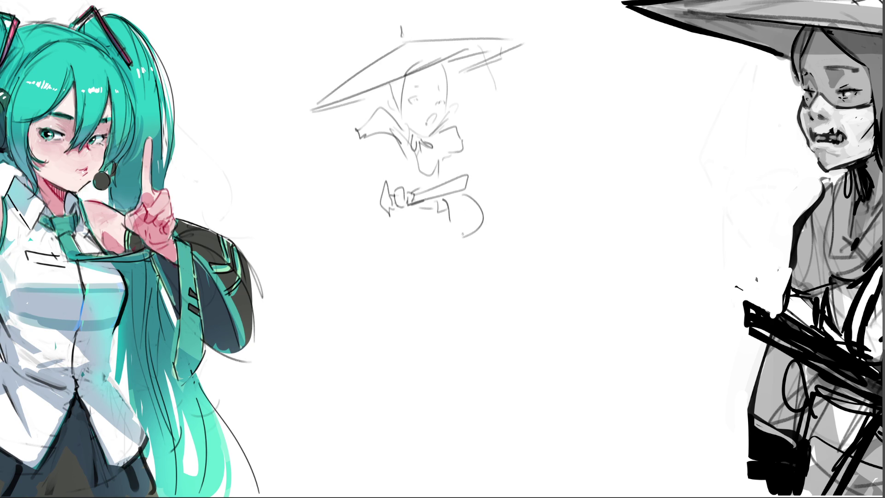
{"action": "left_click_drag", "start_coordinate": [469, 175], "coordinate": [472, 187]}
{"action": "mouse_move", "coordinate": [363, 203]}
{"action": "left_mouse_down"}
{"action": "mouse_move", "coordinate": [376, 209]}
{"action": "mouse_move", "coordinate": [369, 220]}
{"action": "mouse_move", "coordinate": [369, 191]}
{"action": "mouse_move", "coordinate": [364, 219]}
{"action": "mouse_move", "coordinate": [347, 197]}
{"action": "mouse_move", "coordinate": [242, 254]}
{"action": "left_mouse_up"}
{"action": "left_click_drag", "start_coordinate": [377, 213], "coordinate": [261, 252]}
{"action": "left_click_drag", "start_coordinate": [368, 186], "coordinate": [340, 188]}
{"action": "left_click_drag", "start_coordinate": [360, 139], "coordinate": [290, 222]}
{"action": "left_click_drag", "start_coordinate": [336, 189], "coordinate": [363, 184]}
{"action": "mouse_move", "coordinate": [368, 243]}
{"action": "left_mouse_down"}
{"action": "mouse_move", "coordinate": [420, 225]}
{"action": "mouse_move", "coordinate": [441, 249]}
{"action": "mouse_move", "coordinate": [430, 261]}
{"action": "left_mouse_up"}
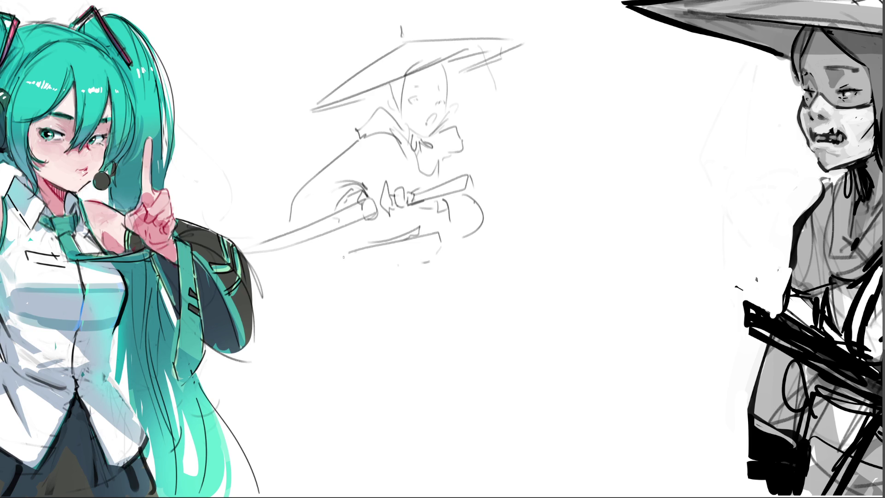
- Rough in the coat, legs and lower-body outline below the sword
{"action": "mouse_move", "coordinate": [341, 253]}
{"action": "left_mouse_down"}
{"action": "mouse_move", "coordinate": [343, 341]}
{"action": "mouse_move", "coordinate": [339, 295]}
{"action": "left_mouse_up"}
{"action": "left_click_drag", "start_coordinate": [348, 259], "coordinate": [393, 272]}
{"action": "left_click_drag", "start_coordinate": [340, 310], "coordinate": [354, 289]}
{"action": "mouse_move", "coordinate": [415, 263]}
{"action": "left_mouse_down"}
{"action": "mouse_move", "coordinate": [354, 324]}
{"action": "mouse_move", "coordinate": [425, 358]}
{"action": "left_mouse_up"}
{"action": "mouse_move", "coordinate": [424, 291]}
{"action": "left_mouse_down"}
{"action": "mouse_move", "coordinate": [488, 277]}
{"action": "mouse_move", "coordinate": [458, 399]}
{"action": "left_mouse_up"}
{"action": "mouse_move", "coordinate": [441, 358]}
{"action": "left_mouse_down"}
{"action": "mouse_move", "coordinate": [439, 348]}
{"action": "mouse_move", "coordinate": [460, 438]}
{"action": "mouse_move", "coordinate": [478, 394]}
{"action": "left_mouse_up"}
{"action": "mouse_move", "coordinate": [496, 347]}
{"action": "left_mouse_down"}
{"action": "mouse_move", "coordinate": [495, 417]}
{"action": "mouse_move", "coordinate": [464, 440]}
{"action": "left_mouse_up"}
{"action": "left_click_drag", "start_coordinate": [450, 258], "coordinate": [449, 266]}
{"action": "mouse_move", "coordinate": [502, 298]}
{"action": "left_mouse_down"}
{"action": "mouse_move", "coordinate": [521, 317]}
{"action": "mouse_move", "coordinate": [497, 394]}
{"action": "left_mouse_up"}
{"action": "left_click_drag", "start_coordinate": [511, 384], "coordinate": [504, 393]}
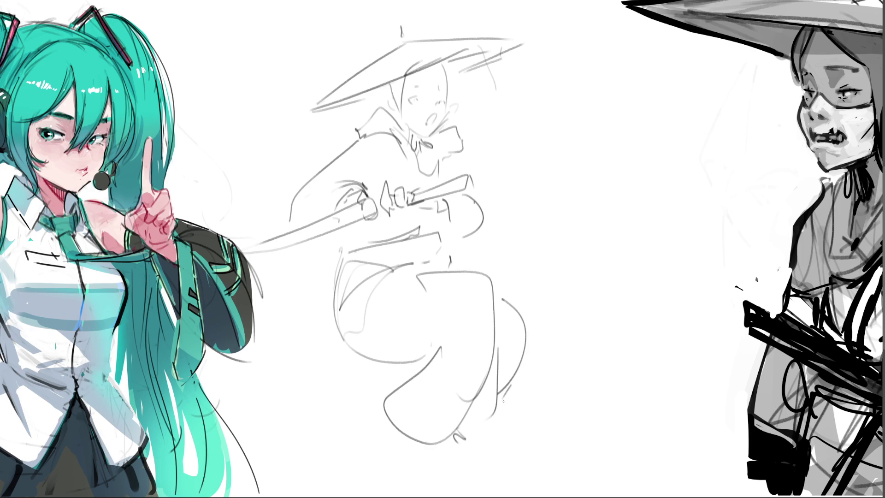
- Undo a stray mark and sketch the leg, foot and toe marks
{"action": "key", "text": "ctrl+z"}
{"action": "left_click_drag", "start_coordinate": [455, 254], "coordinate": [451, 268]}
{"action": "mouse_move", "coordinate": [366, 362]}
{"action": "left_mouse_down"}
{"action": "mouse_move", "coordinate": [339, 428]}
{"action": "mouse_move", "coordinate": [408, 451]}
{"action": "left_mouse_up"}
{"action": "mouse_move", "coordinate": [407, 460]}
{"action": "left_mouse_down"}
{"action": "mouse_move", "coordinate": [345, 481]}
{"action": "mouse_move", "coordinate": [367, 483]}
{"action": "left_mouse_up"}
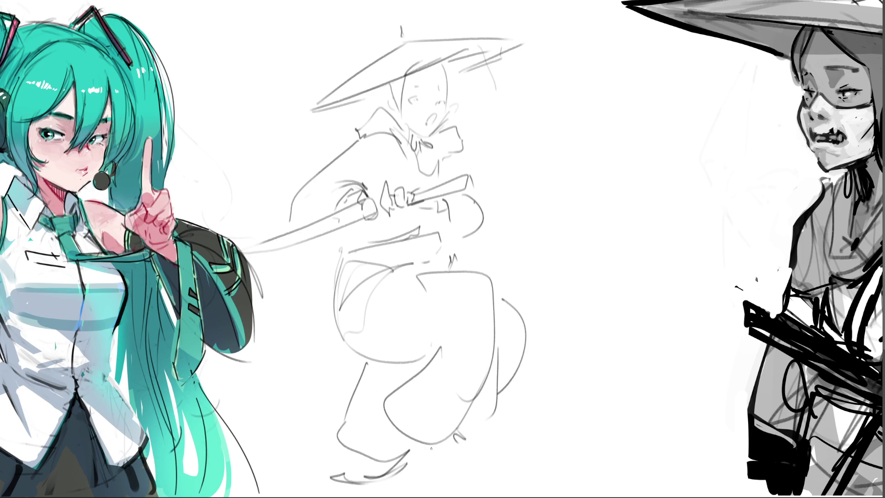
{"action": "left_click_drag", "start_coordinate": [399, 429], "coordinate": [413, 457]}
- Erase the faint stray curve on the right of the legs
{"action": "key", "text": "e"}
{"action": "left_click_drag", "start_coordinate": [505, 298], "coordinate": [521, 375]}
{"action": "left_click_drag", "start_coordinate": [516, 314], "coordinate": [517, 468]}
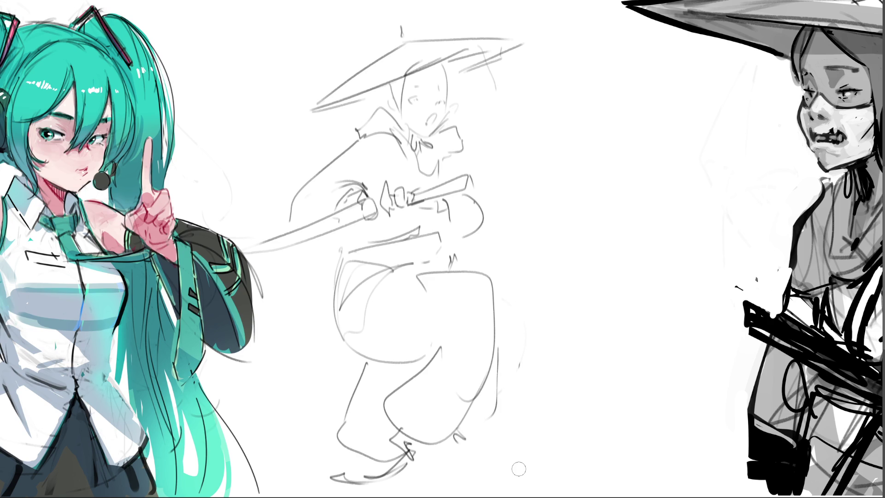
- Paint grey tone over the leg, waist, sword, collar, hair, shoulders and belt
{"action": "key", "text": "e"}
{"action": "mouse_move", "coordinate": [376, 369]}
{"action": "left_mouse_down"}
{"action": "mouse_move", "coordinate": [414, 371]}
{"action": "mouse_move", "coordinate": [357, 414]}
{"action": "mouse_move", "coordinate": [389, 388]}
{"action": "mouse_move", "coordinate": [357, 426]}
{"action": "mouse_move", "coordinate": [385, 430]}
{"action": "mouse_move", "coordinate": [364, 459]}
{"action": "mouse_move", "coordinate": [355, 443]}
{"action": "left_mouse_up"}
{"action": "left_click_drag", "start_coordinate": [356, 346], "coordinate": [429, 324]}
{"action": "left_click_drag", "start_coordinate": [431, 249], "coordinate": [387, 251]}
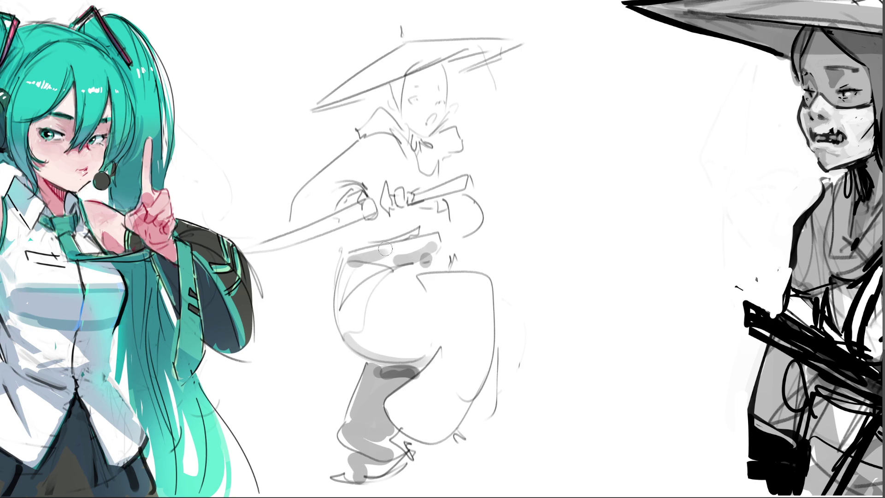
{"action": "mouse_move", "coordinate": [355, 221]}
{"action": "left_mouse_down"}
{"action": "mouse_move", "coordinate": [423, 211]}
{"action": "mouse_move", "coordinate": [458, 218]}
{"action": "left_mouse_up"}
{"action": "left_click_drag", "start_coordinate": [392, 121], "coordinate": [421, 147]}
{"action": "mouse_move", "coordinate": [388, 98]}
{"action": "left_mouse_down"}
{"action": "mouse_move", "coordinate": [480, 63]}
{"action": "mouse_move", "coordinate": [396, 94]}
{"action": "mouse_move", "coordinate": [437, 64]}
{"action": "mouse_move", "coordinate": [406, 93]}
{"action": "mouse_move", "coordinate": [445, 94]}
{"action": "mouse_move", "coordinate": [378, 97]}
{"action": "mouse_move", "coordinate": [380, 113]}
{"action": "left_mouse_up"}
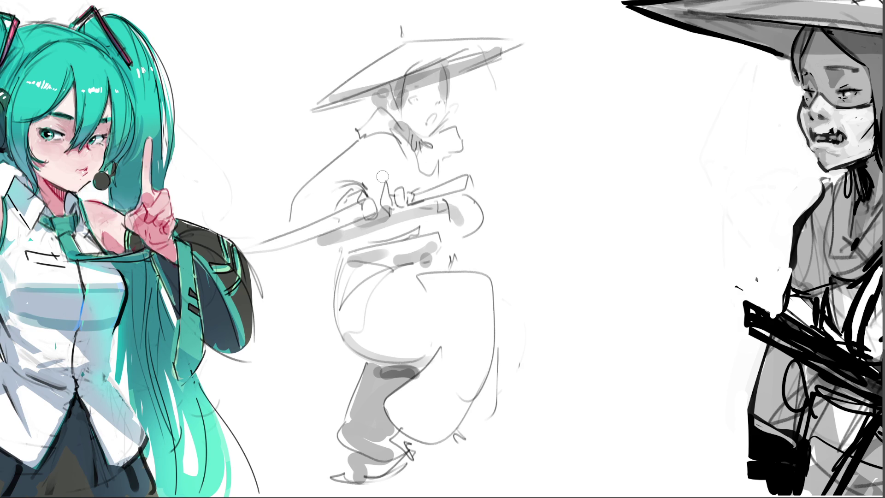
{"action": "mouse_move", "coordinate": [382, 176]}
{"action": "left_mouse_down"}
{"action": "mouse_move", "coordinate": [389, 126]}
{"action": "mouse_move", "coordinate": [338, 135]}
{"action": "mouse_move", "coordinate": [421, 164]}
{"action": "mouse_move", "coordinate": [446, 133]}
{"action": "mouse_move", "coordinate": [454, 141]}
{"action": "mouse_move", "coordinate": [337, 142]}
{"action": "mouse_move", "coordinate": [379, 108]}
{"action": "left_mouse_up"}
{"action": "mouse_move", "coordinate": [458, 136]}
{"action": "left_mouse_down"}
{"action": "mouse_move", "coordinate": [463, 159]}
{"action": "mouse_move", "coordinate": [440, 161]}
{"action": "mouse_move", "coordinate": [426, 192]}
{"action": "left_mouse_up"}
{"action": "mouse_move", "coordinate": [338, 262]}
{"action": "left_mouse_down"}
{"action": "mouse_move", "coordinate": [434, 244]}
{"action": "mouse_move", "coordinate": [447, 266]}
{"action": "mouse_move", "coordinate": [335, 299]}
{"action": "mouse_move", "coordinate": [346, 355]}
{"action": "left_mouse_up"}
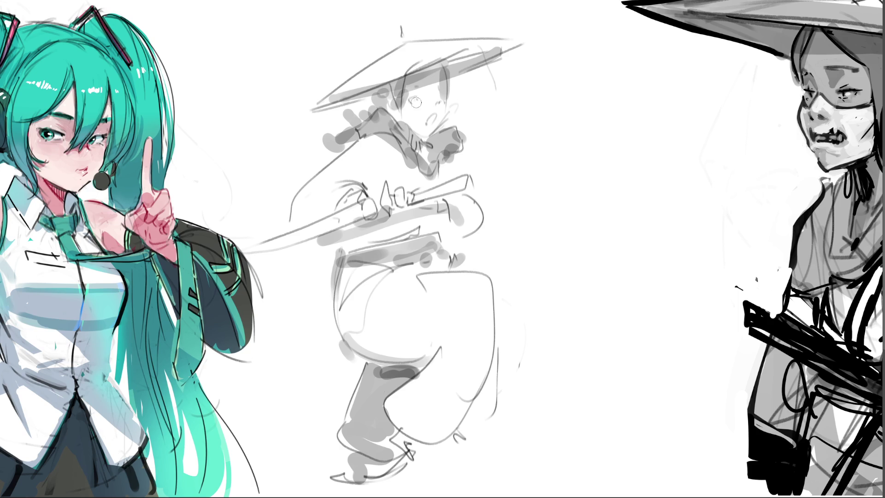
- Draw the eyes, mouth, jawline, ear and side hair on the face
{"action": "mouse_move", "coordinate": [413, 97]}
{"action": "left_mouse_down"}
{"action": "mouse_move", "coordinate": [420, 89]}
{"action": "mouse_move", "coordinate": [443, 100]}
{"action": "left_mouse_up"}
{"action": "mouse_move", "coordinate": [432, 114]}
{"action": "left_mouse_down"}
{"action": "mouse_move", "coordinate": [446, 121]}
{"action": "mouse_move", "coordinate": [441, 130]}
{"action": "left_mouse_up"}
{"action": "left_click_drag", "start_coordinate": [447, 77], "coordinate": [448, 108]}
{"action": "mouse_move", "coordinate": [432, 138]}
{"action": "left_mouse_down"}
{"action": "mouse_move", "coordinate": [407, 131]}
{"action": "mouse_move", "coordinate": [412, 143]}
{"action": "left_mouse_up"}
{"action": "left_click_drag", "start_coordinate": [397, 108], "coordinate": [390, 112]}
{"action": "left_click_drag", "start_coordinate": [390, 91], "coordinate": [368, 108]}
- Line the hat brim's underside and upper edge, undoing the last attempt
{"action": "left_click_drag", "start_coordinate": [309, 110], "coordinate": [522, 44]}
{"action": "left_click_drag", "start_coordinate": [350, 103], "coordinate": [319, 110]}
{"action": "left_click_drag", "start_coordinate": [318, 99], "coordinate": [502, 33]}
{"action": "key", "text": "ctrl+z"}
- Redraw the upper brim line and hatch the brim and crown, adding a top knob
{"action": "left_click_drag", "start_coordinate": [332, 96], "coordinate": [485, 44]}
{"action": "key", "text": "ctrl+z"}
{"action": "left_click_drag", "start_coordinate": [321, 99], "coordinate": [476, 45]}
{"action": "left_click_drag", "start_coordinate": [368, 88], "coordinate": [376, 81]}
{"action": "key", "text": "ctrl+z"}
{"action": "key", "text": "ctrl+z"}
{"action": "left_click_drag", "start_coordinate": [327, 94], "coordinate": [470, 41]}
{"action": "left_click_drag", "start_coordinate": [367, 70], "coordinate": [451, 39]}
{"action": "mouse_move", "coordinate": [366, 64]}
{"action": "left_mouse_down"}
{"action": "mouse_move", "coordinate": [396, 44]}
{"action": "mouse_move", "coordinate": [399, 25]}
{"action": "mouse_move", "coordinate": [407, 37]}
{"action": "left_mouse_up"}
{"action": "left_click_drag", "start_coordinate": [403, 36], "coordinate": [432, 39]}
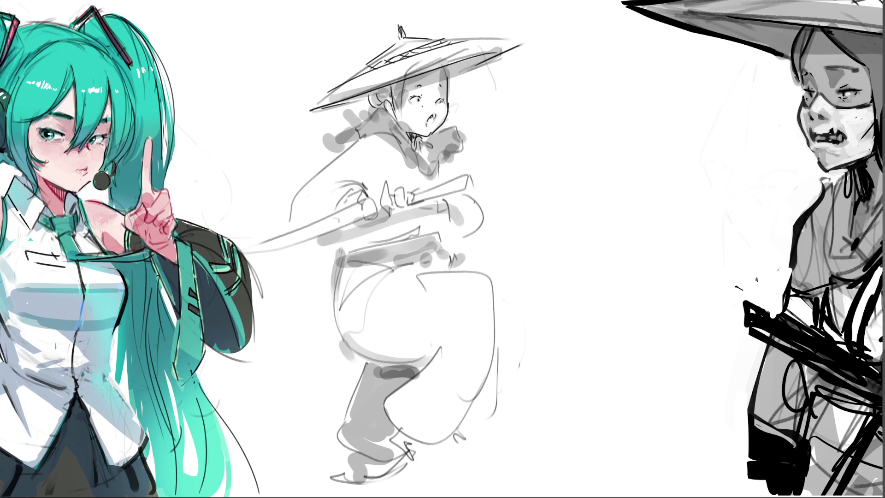
- Add cheek freckles, a ruffled collar, the face's left side, chest and a fist on the hilt
{"action": "left_click", "coordinate": [435, 108]}
{"action": "mouse_move", "coordinate": [386, 107]}
{"action": "left_mouse_down"}
{"action": "mouse_move", "coordinate": [345, 119]}
{"action": "mouse_move", "coordinate": [330, 137]}
{"action": "mouse_move", "coordinate": [368, 138]}
{"action": "mouse_move", "coordinate": [426, 165]}
{"action": "mouse_move", "coordinate": [419, 144]}
{"action": "mouse_move", "coordinate": [430, 148]}
{"action": "left_mouse_up"}
{"action": "mouse_move", "coordinate": [390, 90]}
{"action": "left_mouse_down"}
{"action": "mouse_move", "coordinate": [412, 132]}
{"action": "mouse_move", "coordinate": [460, 149]}
{"action": "mouse_move", "coordinate": [395, 185]}
{"action": "left_mouse_up"}
{"action": "mouse_move", "coordinate": [389, 136]}
{"action": "left_mouse_down"}
{"action": "mouse_move", "coordinate": [423, 188]}
{"action": "mouse_move", "coordinate": [427, 172]}
{"action": "mouse_move", "coordinate": [471, 172]}
{"action": "mouse_move", "coordinate": [424, 195]}
{"action": "mouse_move", "coordinate": [478, 172]}
{"action": "mouse_move", "coordinate": [410, 198]}
{"action": "mouse_move", "coordinate": [414, 192]}
{"action": "mouse_move", "coordinate": [373, 197]}
{"action": "mouse_move", "coordinate": [400, 218]}
{"action": "left_mouse_up"}
{"action": "mouse_move", "coordinate": [388, 188]}
{"action": "left_mouse_down"}
{"action": "mouse_move", "coordinate": [394, 205]}
{"action": "mouse_move", "coordinate": [408, 207]}
{"action": "left_mouse_up"}
{"action": "left_click_drag", "start_coordinate": [394, 186], "coordinate": [414, 204]}
- Draw a second fist, the sleeve and a double-line blade extending left
{"action": "mouse_move", "coordinate": [359, 202]}
{"action": "left_mouse_down"}
{"action": "mouse_move", "coordinate": [359, 212]}
{"action": "mouse_move", "coordinate": [374, 189]}
{"action": "mouse_move", "coordinate": [378, 215]}
{"action": "mouse_move", "coordinate": [369, 221]}
{"action": "mouse_move", "coordinate": [378, 222]}
{"action": "mouse_move", "coordinate": [357, 200]}
{"action": "left_mouse_up"}
{"action": "mouse_move", "coordinate": [333, 192]}
{"action": "left_mouse_down"}
{"action": "mouse_move", "coordinate": [353, 208]}
{"action": "mouse_move", "coordinate": [360, 187]}
{"action": "left_mouse_up"}
{"action": "mouse_move", "coordinate": [323, 195]}
{"action": "left_mouse_down"}
{"action": "mouse_move", "coordinate": [359, 185]}
{"action": "mouse_move", "coordinate": [357, 176]}
{"action": "left_mouse_up"}
{"action": "left_click_drag", "start_coordinate": [356, 144], "coordinate": [361, 135]}
{"action": "mouse_move", "coordinate": [356, 141]}
{"action": "left_mouse_down"}
{"action": "mouse_move", "coordinate": [298, 189]}
{"action": "mouse_move", "coordinate": [291, 220]}
{"action": "left_mouse_up"}
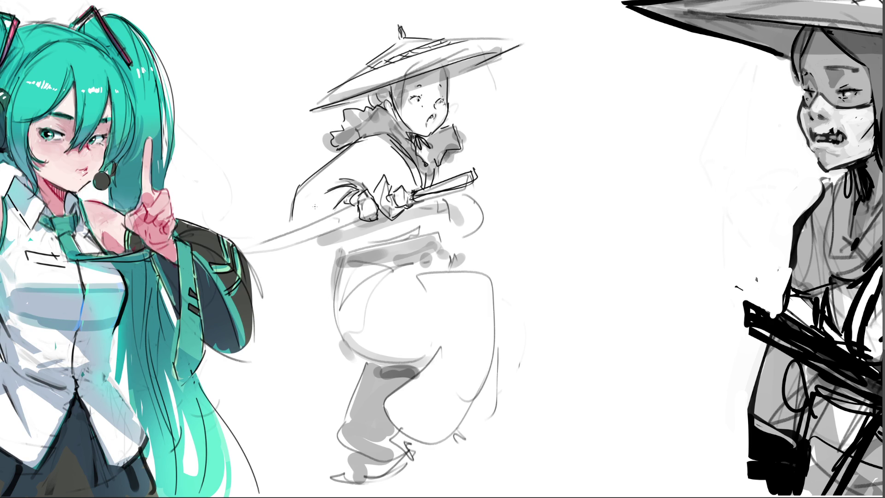
{"action": "mouse_move", "coordinate": [353, 184]}
{"action": "left_mouse_down"}
{"action": "mouse_move", "coordinate": [293, 229]}
{"action": "mouse_move", "coordinate": [244, 245]}
{"action": "left_mouse_up"}
{"action": "key", "text": "ctrl+z"}
{"action": "mouse_move", "coordinate": [364, 205]}
{"action": "left_mouse_down"}
{"action": "mouse_move", "coordinate": [233, 236]}
{"action": "mouse_move", "coordinate": [244, 252]}
{"action": "left_mouse_up"}
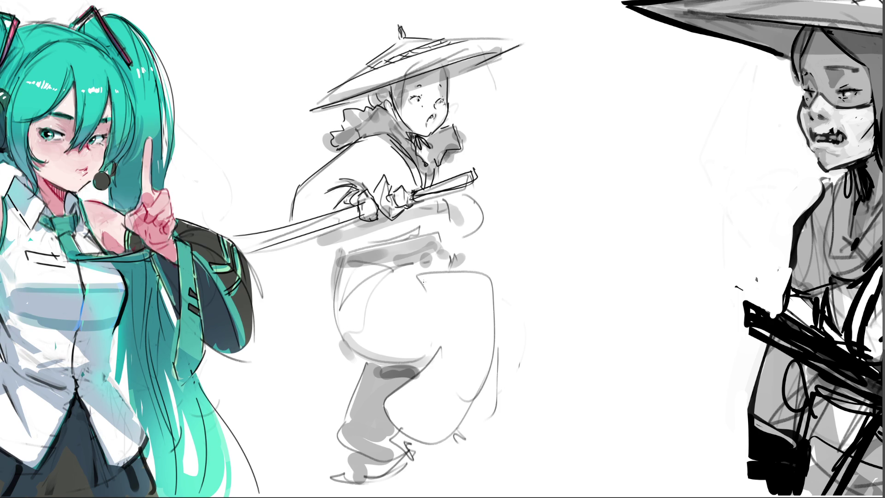
- Ink marks by the hilt, the right torso, belt lines and a sash tail hanging down-left
{"action": "mouse_move", "coordinate": [417, 202]}
{"action": "left_mouse_down"}
{"action": "mouse_move", "coordinate": [427, 208]}
{"action": "mouse_move", "coordinate": [414, 251]}
{"action": "left_mouse_up"}
{"action": "left_click_drag", "start_coordinate": [425, 257], "coordinate": [475, 241]}
{"action": "mouse_move", "coordinate": [464, 186]}
{"action": "left_mouse_down"}
{"action": "mouse_move", "coordinate": [484, 227]}
{"action": "mouse_move", "coordinate": [474, 242]}
{"action": "left_mouse_up"}
{"action": "mouse_move", "coordinate": [343, 231]}
{"action": "left_mouse_down"}
{"action": "mouse_move", "coordinate": [374, 251]}
{"action": "mouse_move", "coordinate": [407, 222]}
{"action": "left_mouse_up"}
{"action": "mouse_move", "coordinate": [347, 248]}
{"action": "left_mouse_down"}
{"action": "mouse_move", "coordinate": [401, 239]}
{"action": "mouse_move", "coordinate": [348, 264]}
{"action": "left_mouse_up"}
{"action": "left_click_drag", "start_coordinate": [348, 264], "coordinate": [419, 251]}
{"action": "mouse_move", "coordinate": [342, 249]}
{"action": "left_mouse_down"}
{"action": "mouse_move", "coordinate": [335, 270]}
{"action": "mouse_move", "coordinate": [290, 297]}
{"action": "left_mouse_up"}
{"action": "left_click_drag", "start_coordinate": [290, 297], "coordinate": [372, 257]}
{"action": "mouse_move", "coordinate": [417, 247]}
{"action": "left_mouse_down"}
{"action": "mouse_move", "coordinate": [421, 260]}
{"action": "mouse_move", "coordinate": [395, 238]}
{"action": "mouse_move", "coordinate": [367, 257]}
{"action": "mouse_move", "coordinate": [315, 248]}
{"action": "mouse_move", "coordinate": [342, 256]}
{"action": "left_mouse_up"}
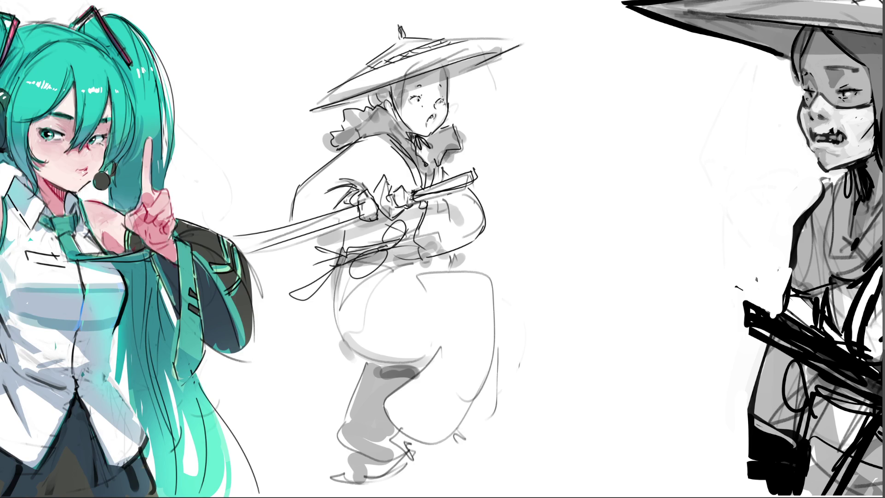
- Ink the lower body, leg and foot, then paint dark hair under the hat and darken the right eye
{"action": "mouse_move", "coordinate": [338, 266]}
{"action": "left_mouse_down"}
{"action": "mouse_move", "coordinate": [340, 325]}
{"action": "mouse_move", "coordinate": [394, 359]}
{"action": "mouse_move", "coordinate": [440, 344]}
{"action": "mouse_move", "coordinate": [433, 446]}
{"action": "mouse_move", "coordinate": [500, 361]}
{"action": "left_mouse_up"}
{"action": "mouse_move", "coordinate": [494, 286]}
{"action": "left_mouse_down"}
{"action": "mouse_move", "coordinate": [492, 369]}
{"action": "mouse_move", "coordinate": [420, 280]}
{"action": "mouse_move", "coordinate": [389, 287]}
{"action": "left_mouse_up"}
{"action": "left_click_drag", "start_coordinate": [447, 256], "coordinate": [447, 267]}
{"action": "mouse_move", "coordinate": [362, 357]}
{"action": "left_mouse_down"}
{"action": "mouse_move", "coordinate": [341, 433]}
{"action": "mouse_move", "coordinate": [409, 458]}
{"action": "mouse_move", "coordinate": [341, 471]}
{"action": "mouse_move", "coordinate": [328, 493]}
{"action": "left_mouse_up"}
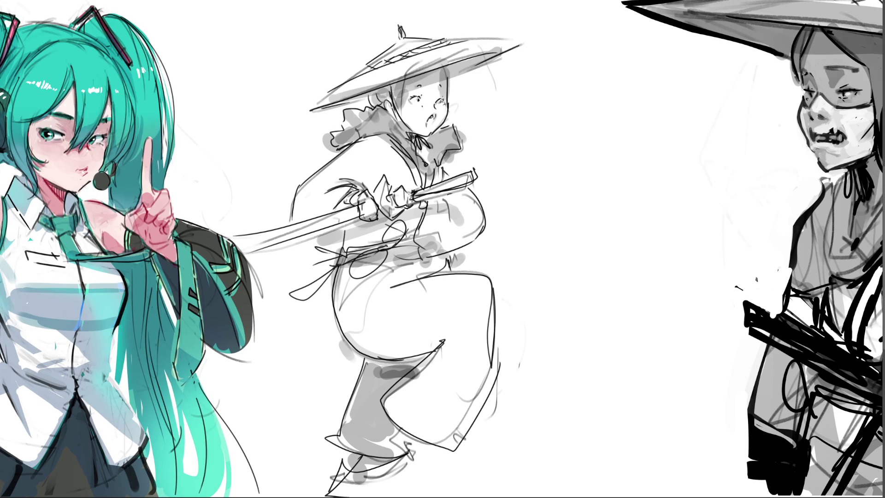
{"action": "mouse_move", "coordinate": [415, 77]}
{"action": "left_mouse_down"}
{"action": "mouse_move", "coordinate": [394, 115]}
{"action": "mouse_move", "coordinate": [393, 89]}
{"action": "mouse_move", "coordinate": [396, 108]}
{"action": "mouse_move", "coordinate": [374, 102]}
{"action": "mouse_move", "coordinate": [382, 88]}
{"action": "mouse_move", "coordinate": [413, 81]}
{"action": "mouse_move", "coordinate": [448, 91]}
{"action": "mouse_move", "coordinate": [450, 101]}
{"action": "left_mouse_up"}
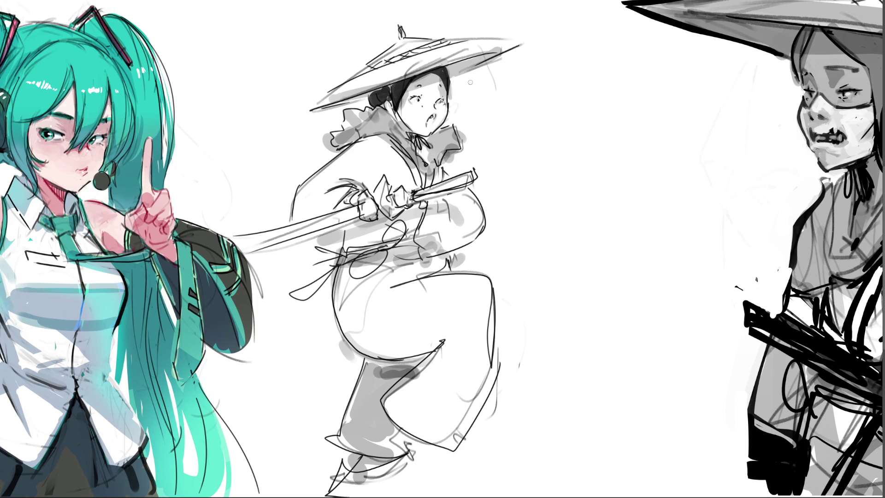
{"action": "left_click_drag", "start_coordinate": [442, 102], "coordinate": [439, 107]}
- Fill in the open mouth, draw a cheek-to-collar curve and dab the right eye darker
{"action": "left_click_drag", "start_coordinate": [430, 124], "coordinate": [430, 120]}
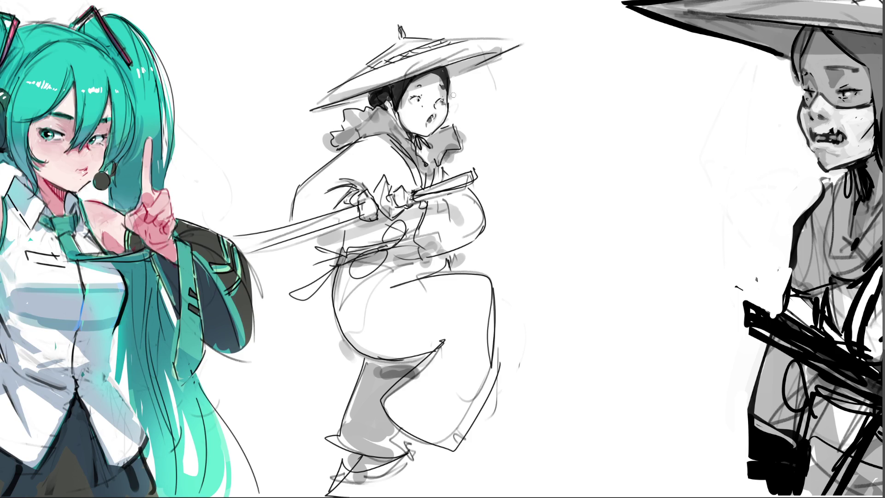
{"action": "left_click_drag", "start_coordinate": [448, 98], "coordinate": [440, 134]}
{"action": "left_click", "coordinate": [441, 103]}
- Sketch an oval head beside the hatted figure, redrawing its right side and bottom
{"action": "left_click_drag", "start_coordinate": [557, 110], "coordinate": [558, 140]}
{"action": "left_click_drag", "start_coordinate": [584, 68], "coordinate": [550, 108]}
{"action": "mouse_move", "coordinate": [616, 54]}
{"action": "left_mouse_down"}
{"action": "mouse_move", "coordinate": [633, 72]}
{"action": "mouse_move", "coordinate": [629, 161]}
{"action": "left_mouse_up"}
{"action": "left_click_drag", "start_coordinate": [547, 105], "coordinate": [572, 174]}
{"action": "left_click_drag", "start_coordinate": [640, 135], "coordinate": [615, 189]}
{"action": "key", "text": "ctrl+z"}
{"action": "mouse_move", "coordinate": [641, 135]}
{"action": "left_mouse_down"}
{"action": "mouse_move", "coordinate": [612, 190]}
{"action": "mouse_move", "coordinate": [573, 183]}
{"action": "left_mouse_up"}
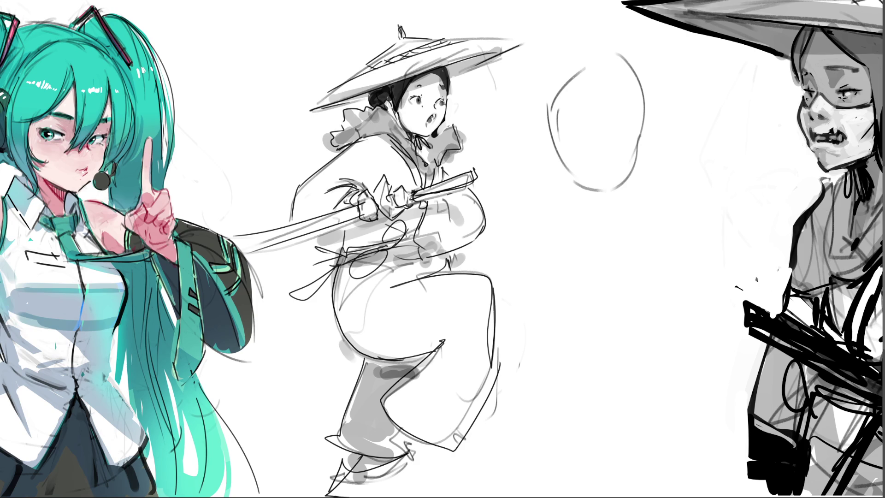
- Sketch the jaw, chin, neck curves and construction lines inside the head
{"action": "left_click_drag", "start_coordinate": [552, 152], "coordinate": [540, 203]}
{"action": "mouse_move", "coordinate": [611, 190]}
{"action": "left_mouse_down"}
{"action": "mouse_move", "coordinate": [583, 205]}
{"action": "mouse_move", "coordinate": [539, 203]}
{"action": "mouse_move", "coordinate": [582, 223]}
{"action": "left_mouse_up"}
{"action": "left_click_drag", "start_coordinate": [588, 222], "coordinate": [597, 202]}
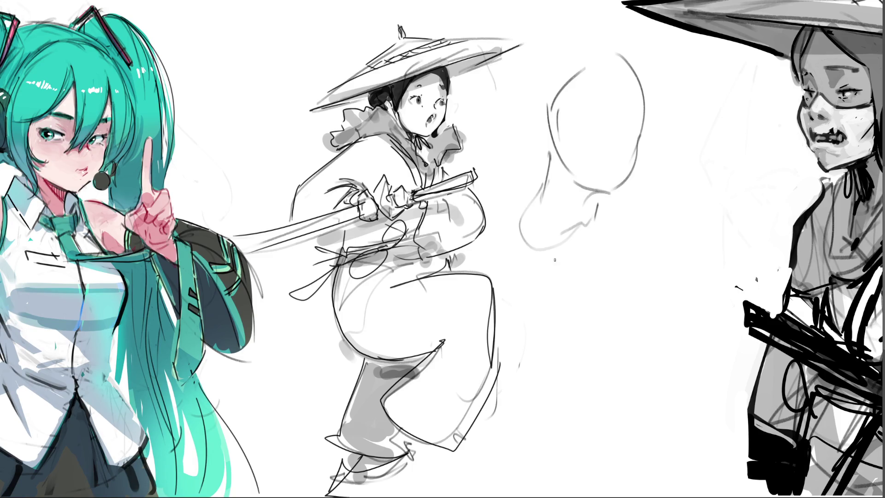
{"action": "mouse_move", "coordinate": [537, 195]}
{"action": "left_mouse_down"}
{"action": "mouse_move", "coordinate": [506, 241]}
{"action": "mouse_move", "coordinate": [558, 260]}
{"action": "left_mouse_up"}
{"action": "mouse_move", "coordinate": [618, 196]}
{"action": "left_mouse_down"}
{"action": "mouse_move", "coordinate": [615, 221]}
{"action": "mouse_move", "coordinate": [646, 101]}
{"action": "left_mouse_up"}
{"action": "left_click_drag", "start_coordinate": [570, 100], "coordinate": [567, 121]}
{"action": "left_click_drag", "start_coordinate": [567, 149], "coordinate": [598, 189]}
{"action": "mouse_move", "coordinate": [576, 138]}
{"action": "left_mouse_down"}
{"action": "mouse_move", "coordinate": [585, 162]}
{"action": "mouse_move", "coordinate": [591, 122]}
{"action": "mouse_move", "coordinate": [634, 109]}
{"action": "mouse_move", "coordinate": [628, 137]}
{"action": "mouse_move", "coordinate": [636, 148]}
{"action": "mouse_move", "coordinate": [613, 178]}
{"action": "left_mouse_up"}
- Add the downcast eye and ear, darken the head outline and neck, and start a shoulder line
{"action": "left_click_drag", "start_coordinate": [586, 138], "coordinate": [636, 129]}
{"action": "mouse_move", "coordinate": [548, 123]}
{"action": "left_mouse_down"}
{"action": "mouse_move", "coordinate": [529, 134]}
{"action": "mouse_move", "coordinate": [556, 161]}
{"action": "left_mouse_up"}
{"action": "mouse_move", "coordinate": [645, 121]}
{"action": "left_mouse_down"}
{"action": "mouse_move", "coordinate": [636, 165]}
{"action": "mouse_move", "coordinate": [615, 196]}
{"action": "mouse_move", "coordinate": [633, 167]}
{"action": "mouse_move", "coordinate": [624, 176]}
{"action": "mouse_move", "coordinate": [650, 190]}
{"action": "left_mouse_up"}
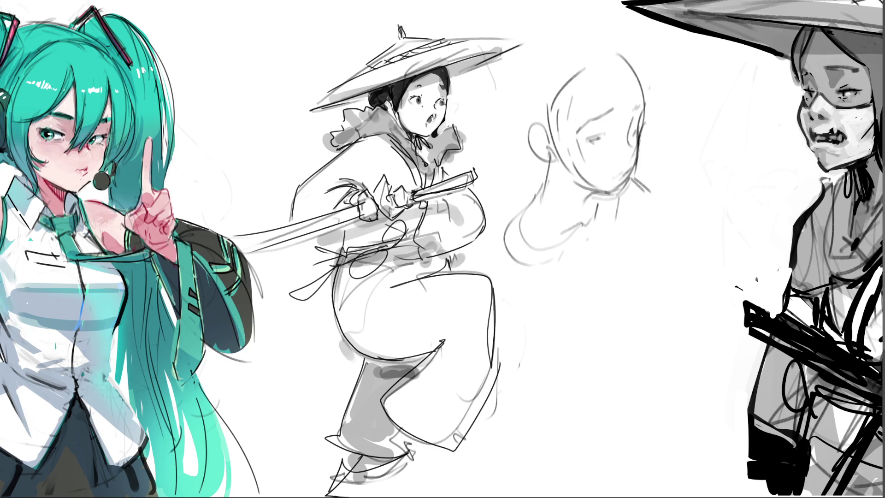
{"action": "mouse_move", "coordinate": [595, 199]}
{"action": "left_mouse_down"}
{"action": "mouse_move", "coordinate": [595, 209]}
{"action": "mouse_move", "coordinate": [592, 194]}
{"action": "mouse_move", "coordinate": [615, 215]}
{"action": "left_mouse_up"}
{"action": "left_click_drag", "start_coordinate": [511, 222], "coordinate": [542, 325]}
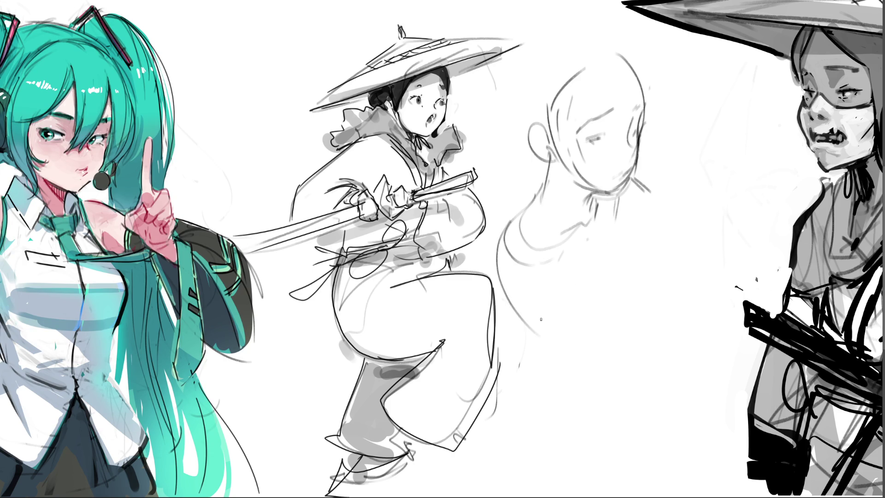
- Sketch the neck, shoulder arcs and rounded chest below the new head
{"action": "left_click_drag", "start_coordinate": [557, 266], "coordinate": [546, 293]}
{"action": "left_click_drag", "start_coordinate": [556, 238], "coordinate": [552, 307]}
{"action": "mouse_move", "coordinate": [562, 271]}
{"action": "left_mouse_down"}
{"action": "mouse_move", "coordinate": [554, 300]}
{"action": "mouse_move", "coordinate": [574, 311]}
{"action": "left_mouse_up"}
{"action": "left_click_drag", "start_coordinate": [565, 291], "coordinate": [595, 261]}
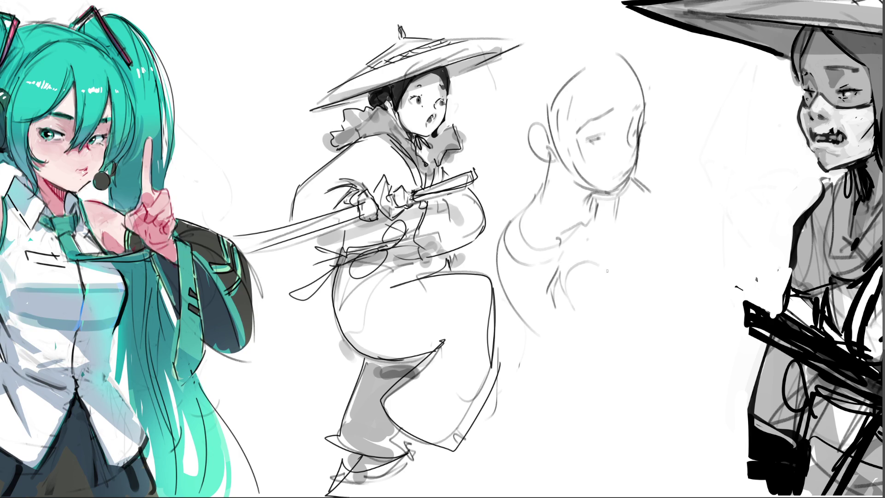
{"action": "left_click_drag", "start_coordinate": [569, 331], "coordinate": [657, 306]}
{"action": "left_click_drag", "start_coordinate": [615, 276], "coordinate": [654, 329]}
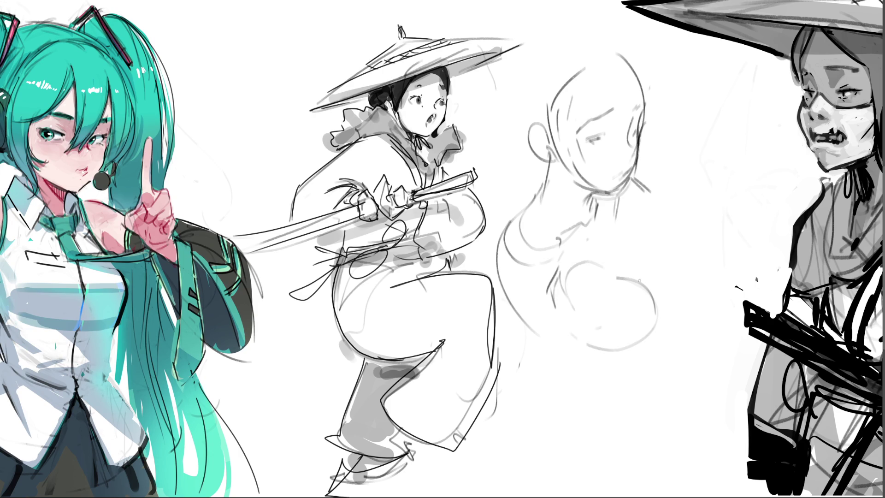
{"action": "mouse_move", "coordinate": [614, 220]}
{"action": "left_mouse_down"}
{"action": "mouse_move", "coordinate": [619, 240]}
{"action": "mouse_move", "coordinate": [664, 253]}
{"action": "left_mouse_up"}
- Rough in a raised fist beside the neck and darken its right edge
{"action": "mouse_move", "coordinate": [659, 184]}
{"action": "left_mouse_down"}
{"action": "mouse_move", "coordinate": [662, 205]}
{"action": "mouse_move", "coordinate": [681, 182]}
{"action": "mouse_move", "coordinate": [685, 196]}
{"action": "mouse_move", "coordinate": [680, 181]}
{"action": "mouse_move", "coordinate": [678, 204]}
{"action": "mouse_move", "coordinate": [689, 215]}
{"action": "mouse_move", "coordinate": [668, 228]}
{"action": "left_mouse_up"}
{"action": "left_click_drag", "start_coordinate": [665, 224], "coordinate": [681, 243]}
{"action": "mouse_move", "coordinate": [696, 199]}
{"action": "left_mouse_down"}
{"action": "mouse_move", "coordinate": [693, 241]}
{"action": "mouse_move", "coordinate": [679, 252]}
{"action": "left_mouse_up"}
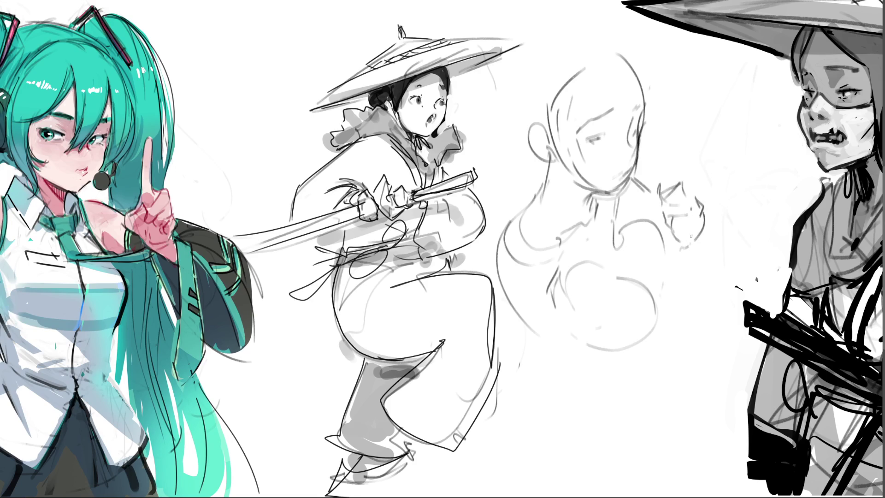
{"action": "mouse_move", "coordinate": [700, 208]}
{"action": "left_mouse_down"}
{"action": "mouse_move", "coordinate": [689, 248]}
{"action": "mouse_move", "coordinate": [670, 248]}
{"action": "left_mouse_up"}
{"action": "mouse_move", "coordinate": [669, 249]}
{"action": "left_mouse_down"}
{"action": "mouse_move", "coordinate": [684, 261]}
{"action": "mouse_move", "coordinate": [668, 282]}
{"action": "mouse_move", "coordinate": [700, 316]}
{"action": "mouse_move", "coordinate": [676, 336]}
{"action": "left_mouse_up"}
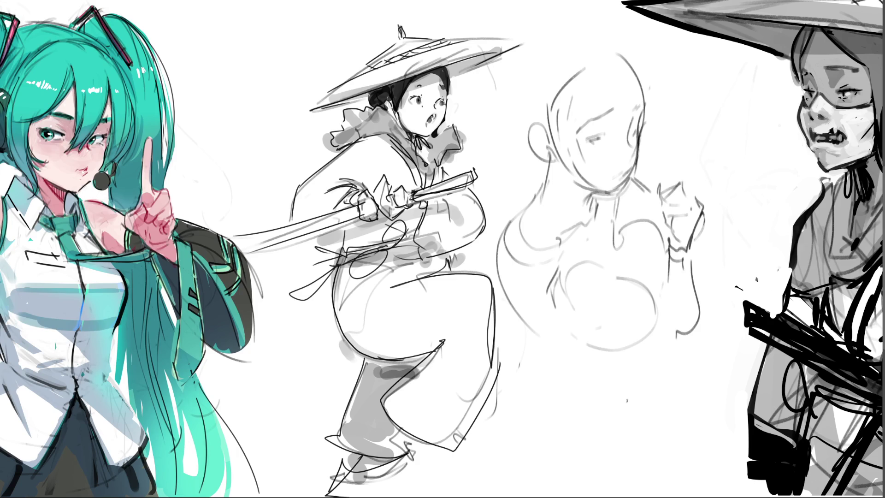
- Draw curves under the chest, start the waist and forearm lines, and darken the neck line
{"action": "left_click_drag", "start_coordinate": [528, 330], "coordinate": [590, 377]}
{"action": "left_click_drag", "start_coordinate": [576, 332], "coordinate": [597, 355]}
{"action": "mouse_move", "coordinate": [593, 395]}
{"action": "left_mouse_down"}
{"action": "mouse_move", "coordinate": [683, 338]}
{"action": "mouse_move", "coordinate": [662, 324]}
{"action": "mouse_move", "coordinate": [714, 347]}
{"action": "mouse_move", "coordinate": [700, 348]}
{"action": "left_mouse_up"}
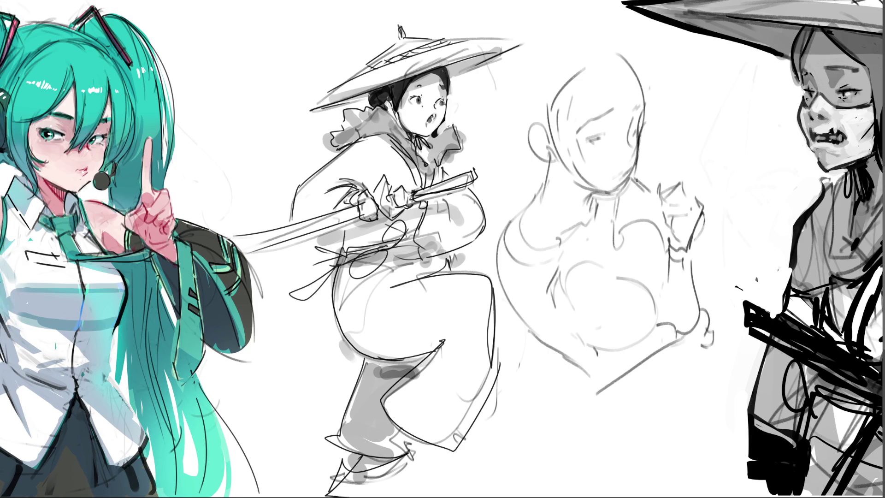
{"action": "left_click_drag", "start_coordinate": [629, 178], "coordinate": [653, 194]}
- Undo the dark neck strokes and redraw the lower body contours
{"action": "key", "text": "ctrl+z"}
{"action": "key", "text": "ctrl+z"}
{"action": "key", "text": "ctrl+z"}
{"action": "left_click_drag", "start_coordinate": [538, 343], "coordinate": [580, 385]}
{"action": "key", "text": "ctrl+z"}
{"action": "mouse_move", "coordinate": [544, 352]}
{"action": "left_mouse_down"}
{"action": "mouse_move", "coordinate": [577, 379]}
{"action": "mouse_move", "coordinate": [655, 380]}
{"action": "left_mouse_up"}
{"action": "mouse_move", "coordinate": [665, 349]}
{"action": "left_mouse_down"}
{"action": "mouse_move", "coordinate": [658, 383]}
{"action": "mouse_move", "coordinate": [666, 430]}
{"action": "left_mouse_up"}
- Sketch the hips and both sides of the skirt down to the canvas bottom
{"action": "left_click_drag", "start_coordinate": [612, 415], "coordinate": [638, 425]}
{"action": "left_click_drag", "start_coordinate": [681, 378], "coordinate": [679, 420]}
{"action": "mouse_move", "coordinate": [571, 374]}
{"action": "left_mouse_down"}
{"action": "mouse_move", "coordinate": [572, 410]}
{"action": "mouse_move", "coordinate": [591, 433]}
{"action": "left_mouse_up"}
{"action": "left_click_drag", "start_coordinate": [571, 398], "coordinate": [586, 487]}
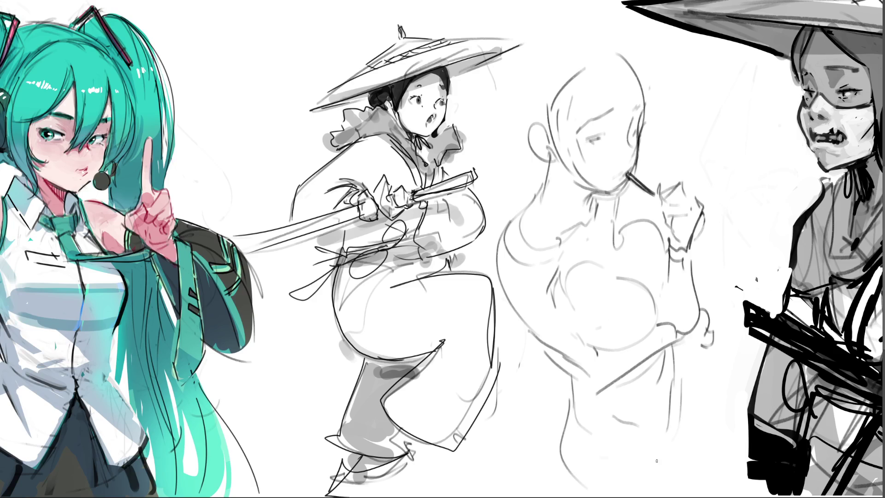
{"action": "mouse_move", "coordinate": [683, 347]}
{"action": "left_mouse_down"}
{"action": "mouse_move", "coordinate": [658, 459]}
{"action": "mouse_move", "coordinate": [684, 398]}
{"action": "mouse_move", "coordinate": [676, 443]}
{"action": "mouse_move", "coordinate": [689, 376]}
{"action": "mouse_move", "coordinate": [695, 461]}
{"action": "mouse_move", "coordinate": [685, 481]}
{"action": "left_mouse_up"}
{"action": "left_click_drag", "start_coordinate": [660, 434], "coordinate": [654, 492]}
{"action": "left_click_drag", "start_coordinate": [568, 465], "coordinate": [584, 496]}
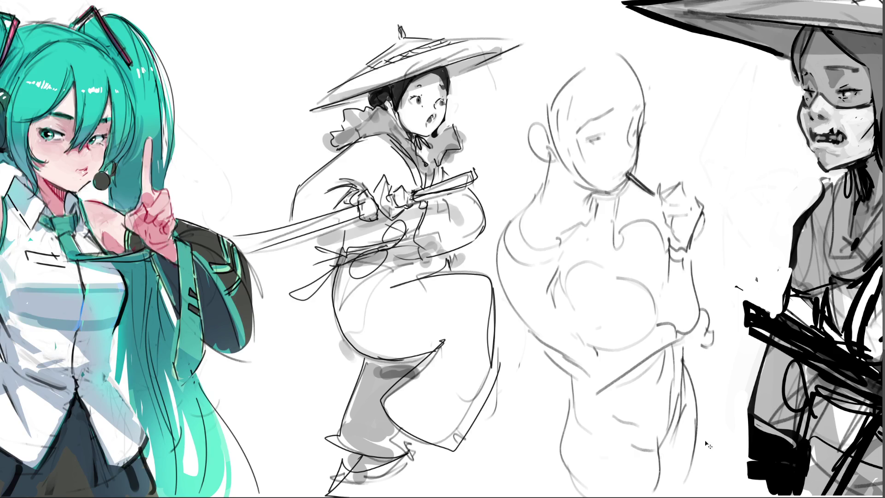
{"action": "mouse_move", "coordinate": [705, 367]}
{"action": "left_mouse_down"}
{"action": "mouse_move", "coordinate": [691, 397]}
{"action": "mouse_move", "coordinate": [709, 413]}
{"action": "mouse_move", "coordinate": [680, 428]}
{"action": "left_mouse_up"}
- Outline the right waist, redo the lower-left edge, and add fold lines on the lower body
{"action": "mouse_move", "coordinate": [707, 302]}
{"action": "left_mouse_down"}
{"action": "mouse_move", "coordinate": [709, 337]}
{"action": "mouse_move", "coordinate": [684, 343]}
{"action": "left_mouse_up"}
{"action": "left_click_drag", "start_coordinate": [704, 322], "coordinate": [701, 333]}
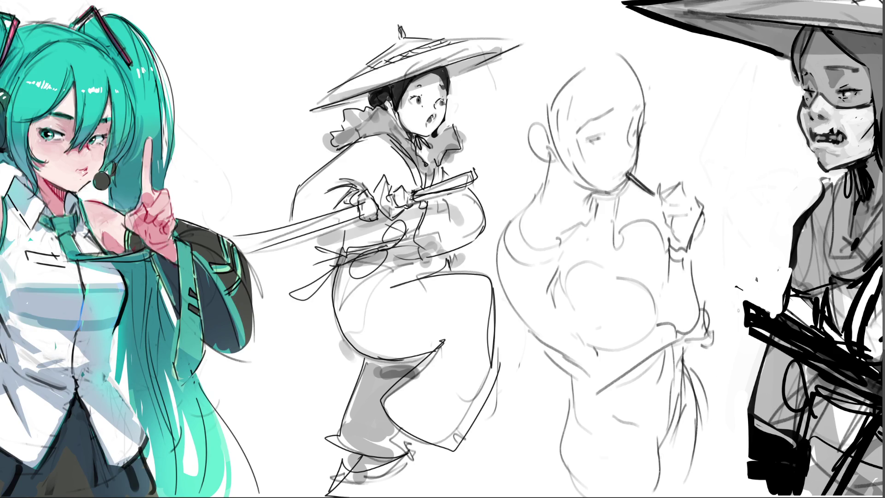
{"action": "left_click_drag", "start_coordinate": [574, 403], "coordinate": [556, 493]}
{"action": "key", "text": "ctrl+z"}
{"action": "mouse_move", "coordinate": [560, 463]}
{"action": "left_mouse_down"}
{"action": "mouse_move", "coordinate": [559, 496]}
{"action": "mouse_move", "coordinate": [560, 435]}
{"action": "mouse_move", "coordinate": [592, 433]}
{"action": "left_mouse_up"}
{"action": "left_click_drag", "start_coordinate": [611, 481], "coordinate": [630, 469]}
{"action": "left_click_drag", "start_coordinate": [676, 404], "coordinate": [648, 477]}
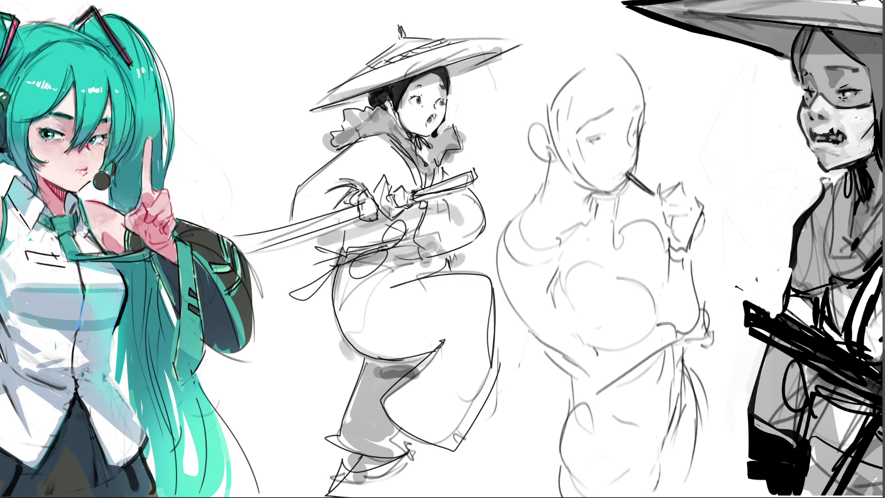
- Rework and darken the lower-right strokes, then begin the face's left side and neck
{"action": "left_click_drag", "start_coordinate": [669, 452], "coordinate": [653, 490]}
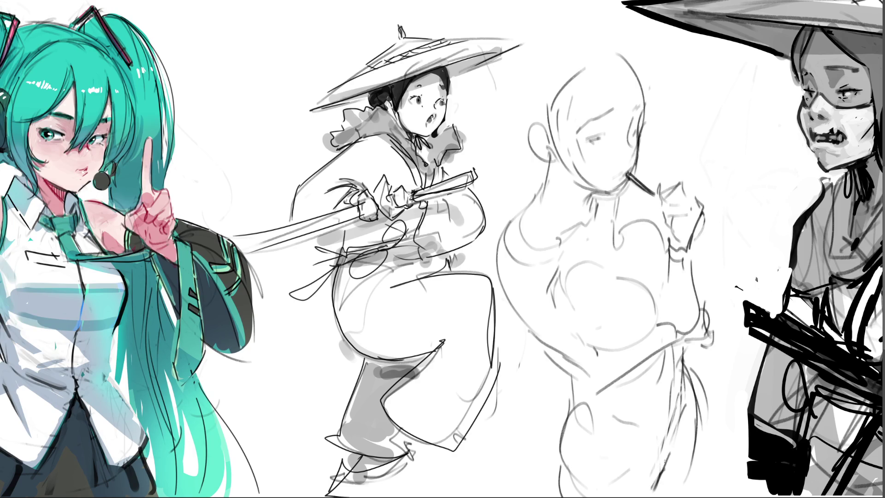
{"action": "left_click_drag", "start_coordinate": [669, 449], "coordinate": [650, 496]}
{"action": "key", "text": "ctrl+z"}
{"action": "key", "text": "ctrl+z"}
{"action": "key", "text": "ctrl+z"}
{"action": "left_click_drag", "start_coordinate": [695, 376], "coordinate": [691, 418]}
{"action": "left_click_drag", "start_coordinate": [700, 489], "coordinate": [685, 439]}
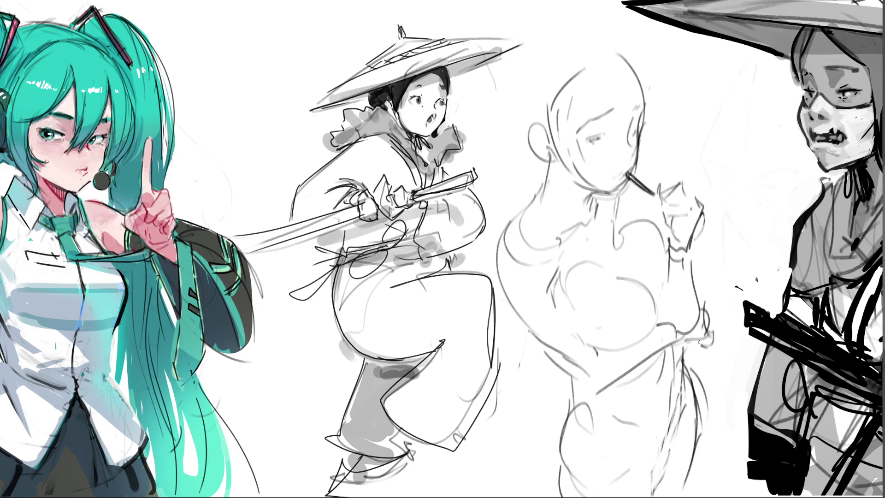
{"action": "left_click_drag", "start_coordinate": [552, 110], "coordinate": [559, 177]}
- Sketch the face's left side, the hairline and bangs over the forehead
{"action": "left_click_drag", "start_coordinate": [555, 87], "coordinate": [561, 167]}
{"action": "mouse_move", "coordinate": [576, 80]}
{"action": "left_mouse_down"}
{"action": "mouse_move", "coordinate": [560, 152]}
{"action": "mouse_move", "coordinate": [570, 121]}
{"action": "mouse_move", "coordinate": [599, 120]}
{"action": "left_mouse_up"}
{"action": "mouse_move", "coordinate": [586, 69]}
{"action": "left_mouse_down"}
{"action": "mouse_move", "coordinate": [605, 83]}
{"action": "mouse_move", "coordinate": [611, 117]}
{"action": "left_mouse_up"}
{"action": "left_click_drag", "start_coordinate": [617, 81], "coordinate": [630, 115]}
{"action": "left_click_drag", "start_coordinate": [618, 48], "coordinate": [654, 115]}
{"action": "left_click_drag", "start_coordinate": [596, 61], "coordinate": [562, 103]}
- Build up the hair volume over the head and sketch the bun on top
{"action": "left_click_drag", "start_coordinate": [571, 71], "coordinate": [558, 125]}
{"action": "left_click_drag", "start_coordinate": [561, 46], "coordinate": [538, 76]}
{"action": "left_click_drag", "start_coordinate": [606, 46], "coordinate": [524, 103]}
{"action": "left_click_drag", "start_coordinate": [529, 69], "coordinate": [509, 138]}
{"action": "left_click_drag", "start_coordinate": [537, 33], "coordinate": [515, 64]}
{"action": "left_click_drag", "start_coordinate": [558, 1], "coordinate": [514, 23]}
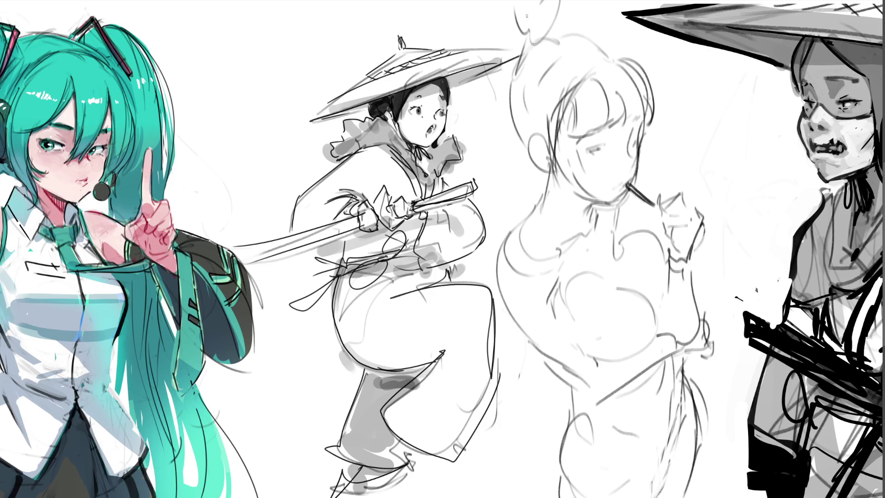
{"action": "left_click_drag", "start_coordinate": [553, 4], "coordinate": [495, 53]}
{"action": "left_click_drag", "start_coordinate": [509, 21], "coordinate": [479, 41]}
- Refine the ear and side of the face and draw a closed, lashed eye
{"action": "mouse_move", "coordinate": [519, 67]}
{"action": "left_mouse_down"}
{"action": "mouse_move", "coordinate": [482, 99]}
{"action": "mouse_move", "coordinate": [572, 34]}
{"action": "mouse_move", "coordinate": [579, 52]}
{"action": "mouse_move", "coordinate": [502, 157]}
{"action": "mouse_move", "coordinate": [537, 170]}
{"action": "left_mouse_up"}
{"action": "left_click_drag", "start_coordinate": [534, 138], "coordinate": [550, 170]}
{"action": "left_click_drag", "start_coordinate": [594, 37], "coordinate": [609, 56]}
{"action": "mouse_move", "coordinate": [585, 153]}
{"action": "left_mouse_down"}
{"action": "mouse_move", "coordinate": [606, 147]}
{"action": "mouse_move", "coordinate": [602, 157]}
{"action": "mouse_move", "coordinate": [613, 144]}
{"action": "mouse_move", "coordinate": [601, 159]}
{"action": "left_mouse_up"}
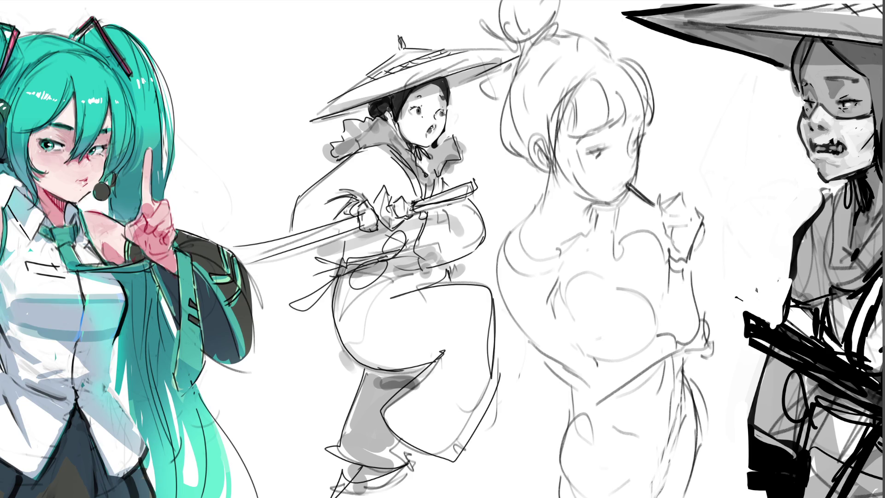
- Ink darker lines over the bangs, neck, chin and left shoulder, undoing a stray neck stroke
{"action": "left_click_drag", "start_coordinate": [583, 133], "coordinate": [609, 129]}
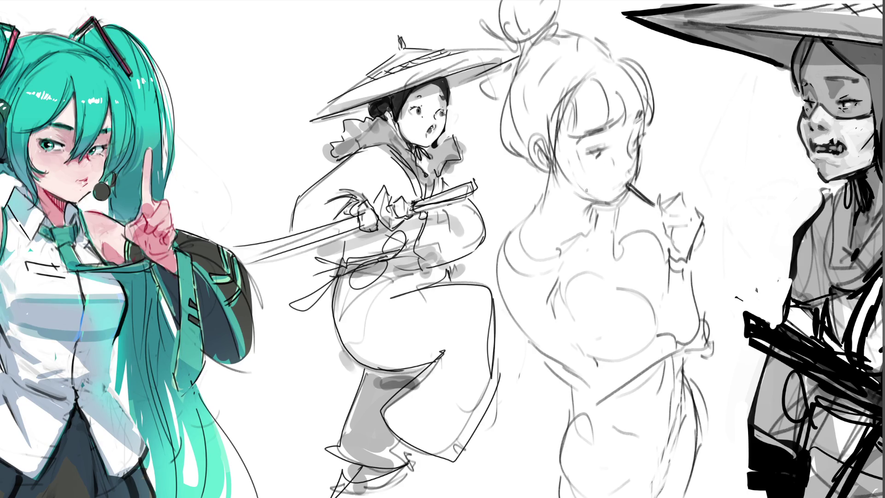
{"action": "mouse_move", "coordinate": [558, 168]}
{"action": "left_mouse_down"}
{"action": "mouse_move", "coordinate": [540, 180]}
{"action": "mouse_move", "coordinate": [535, 206]}
{"action": "left_mouse_up"}
{"action": "mouse_move", "coordinate": [533, 161]}
{"action": "left_mouse_down"}
{"action": "mouse_move", "coordinate": [524, 177]}
{"action": "mouse_move", "coordinate": [540, 182]}
{"action": "left_mouse_up"}
{"action": "mouse_move", "coordinate": [576, 194]}
{"action": "left_mouse_down"}
{"action": "mouse_move", "coordinate": [600, 206]}
{"action": "mouse_move", "coordinate": [582, 203]}
{"action": "mouse_move", "coordinate": [574, 222]}
{"action": "mouse_move", "coordinate": [577, 208]}
{"action": "mouse_move", "coordinate": [581, 233]}
{"action": "left_mouse_up"}
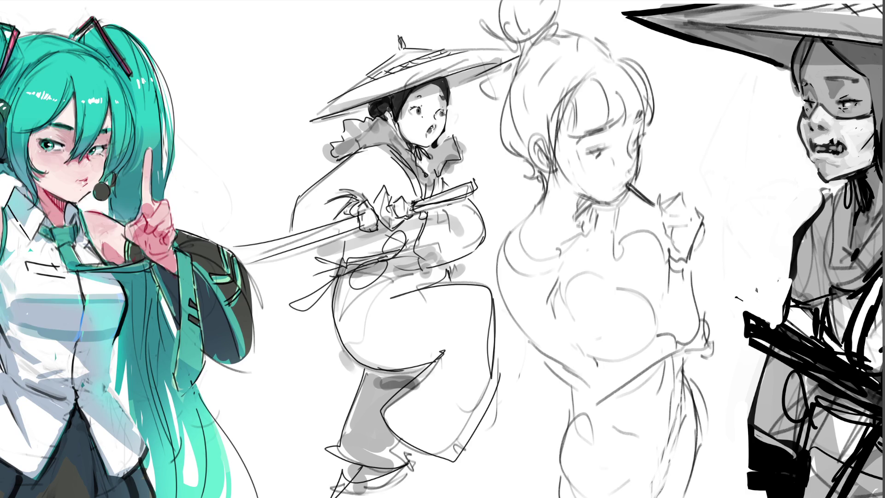
{"action": "mouse_move", "coordinate": [561, 182]}
{"action": "left_mouse_down"}
{"action": "mouse_move", "coordinate": [560, 235]}
{"action": "mouse_move", "coordinate": [579, 244]}
{"action": "left_mouse_up"}
{"action": "left_click_drag", "start_coordinate": [578, 203], "coordinate": [556, 232]}
{"action": "key", "text": "ctrl+z"}
{"action": "mouse_move", "coordinate": [513, 228]}
{"action": "left_mouse_down"}
{"action": "mouse_move", "coordinate": [492, 272]}
{"action": "mouse_move", "coordinate": [499, 318]}
{"action": "mouse_move", "coordinate": [516, 228]}
{"action": "mouse_move", "coordinate": [543, 255]}
{"action": "mouse_move", "coordinate": [596, 237]}
{"action": "mouse_move", "coordinate": [600, 222]}
{"action": "left_mouse_up"}
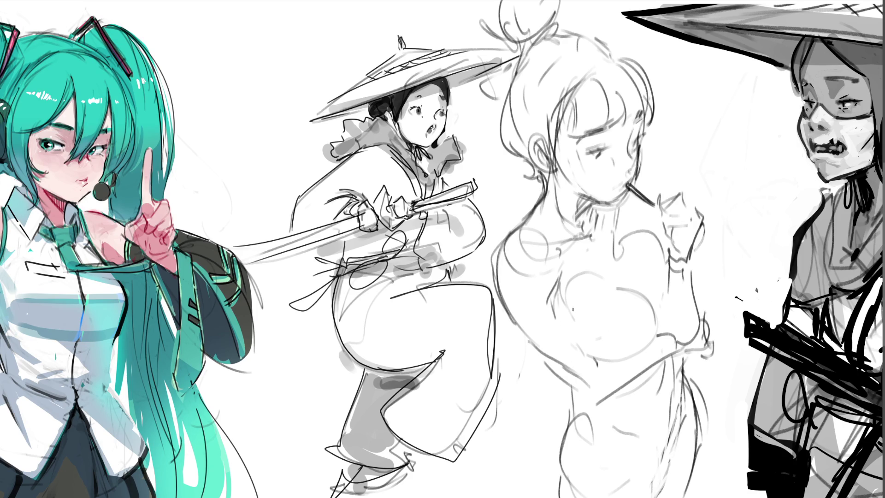
- Ink a diagonal chest line and the waist lines running down to the canvas edge
{"action": "left_click_drag", "start_coordinate": [565, 319], "coordinate": [554, 287]}
{"action": "key", "text": "ctrl+z"}
{"action": "key", "text": "ctrl+z"}
{"action": "left_click_drag", "start_coordinate": [516, 317], "coordinate": [570, 368]}
{"action": "key", "text": "ctrl+z"}
{"action": "left_click_drag", "start_coordinate": [526, 338], "coordinate": [592, 389]}
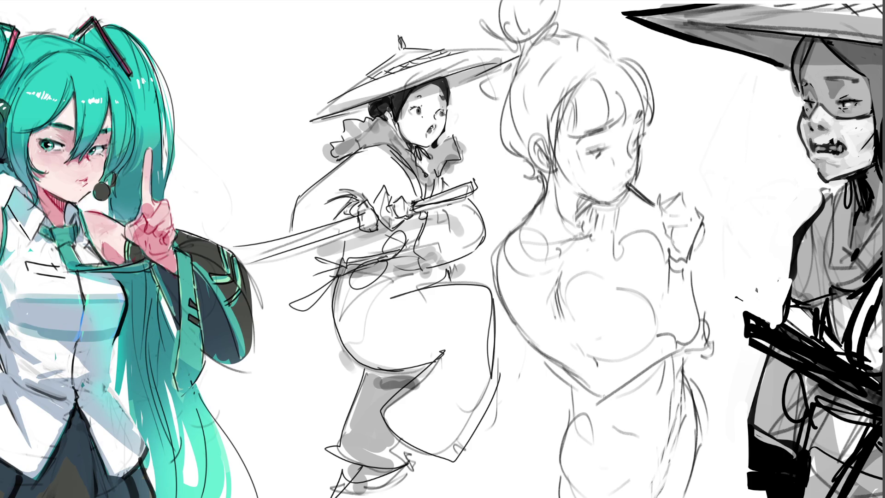
{"action": "left_click_drag", "start_coordinate": [680, 341], "coordinate": [618, 393]}
{"action": "mouse_move", "coordinate": [538, 353]}
{"action": "left_mouse_down"}
{"action": "mouse_move", "coordinate": [570, 383]}
{"action": "mouse_move", "coordinate": [577, 437]}
{"action": "mouse_move", "coordinate": [547, 497]}
{"action": "left_mouse_up"}
{"action": "left_click_drag", "start_coordinate": [577, 423], "coordinate": [548, 496]}
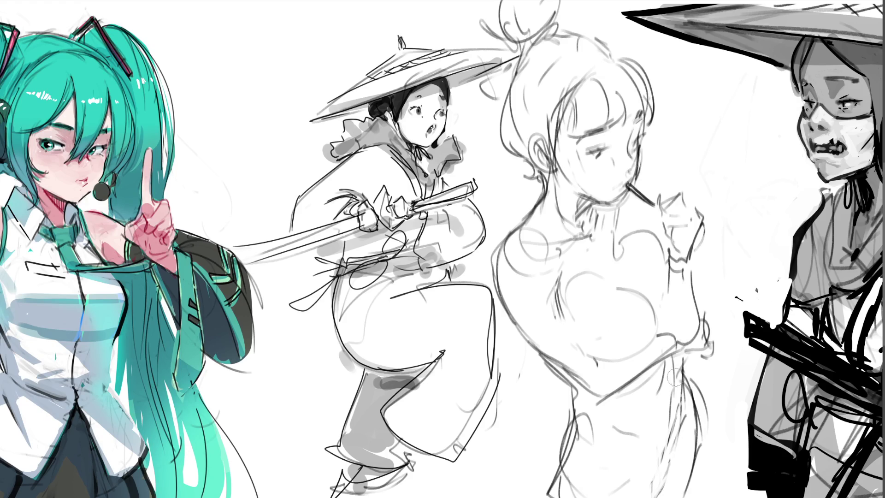
- Lighten the rough skirt lines on the right, near the waist and at the lower left
{"action": "mouse_move", "coordinate": [695, 408]}
{"action": "left_mouse_down"}
{"action": "mouse_move", "coordinate": [691, 397]}
{"action": "mouse_move", "coordinate": [673, 442]}
{"action": "left_mouse_up"}
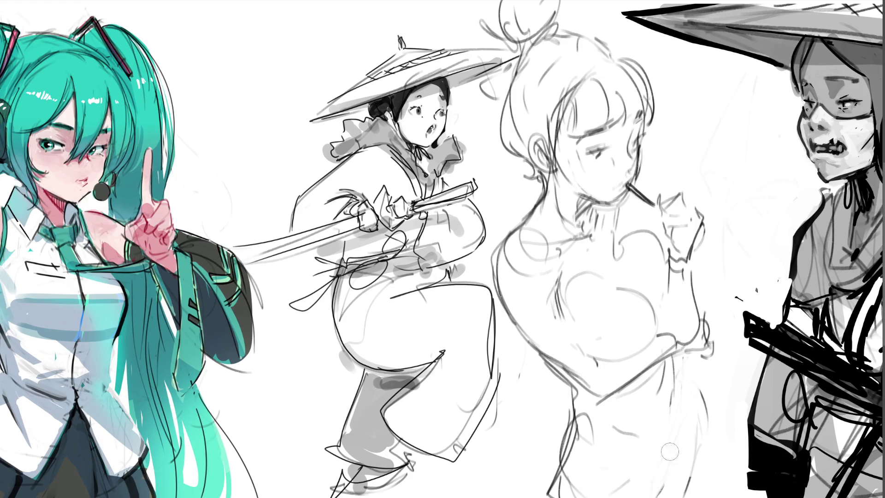
{"action": "left_click_drag", "start_coordinate": [705, 412], "coordinate": [693, 450]}
{"action": "mouse_move", "coordinate": [661, 399]}
{"action": "left_mouse_down"}
{"action": "mouse_move", "coordinate": [672, 364]}
{"action": "mouse_move", "coordinate": [663, 373]}
{"action": "left_mouse_up"}
{"action": "mouse_move", "coordinate": [622, 405]}
{"action": "left_mouse_down"}
{"action": "mouse_move", "coordinate": [662, 414]}
{"action": "mouse_move", "coordinate": [641, 444]}
{"action": "mouse_move", "coordinate": [590, 460]}
{"action": "mouse_move", "coordinate": [579, 444]}
{"action": "mouse_move", "coordinate": [590, 419]}
{"action": "mouse_move", "coordinate": [598, 487]}
{"action": "mouse_move", "coordinate": [545, 371]}
{"action": "mouse_move", "coordinate": [559, 405]}
{"action": "mouse_move", "coordinate": [560, 456]}
{"action": "left_mouse_up"}
{"action": "mouse_move", "coordinate": [551, 387]}
{"action": "left_mouse_down"}
{"action": "mouse_move", "coordinate": [562, 424]}
{"action": "mouse_move", "coordinate": [545, 443]}
{"action": "mouse_move", "coordinate": [549, 477]}
{"action": "mouse_move", "coordinate": [535, 497]}
{"action": "left_mouse_up"}
- Erase the thick black skirt stroke and add a dark stroke curving down the right skirt
{"action": "mouse_move", "coordinate": [558, 429]}
{"action": "left_mouse_down"}
{"action": "mouse_move", "coordinate": [537, 491]}
{"action": "mouse_move", "coordinate": [555, 440]}
{"action": "mouse_move", "coordinate": [544, 484]}
{"action": "left_mouse_up"}
{"action": "left_click_drag", "start_coordinate": [570, 441], "coordinate": [604, 479]}
{"action": "key", "text": "ctrl+z"}
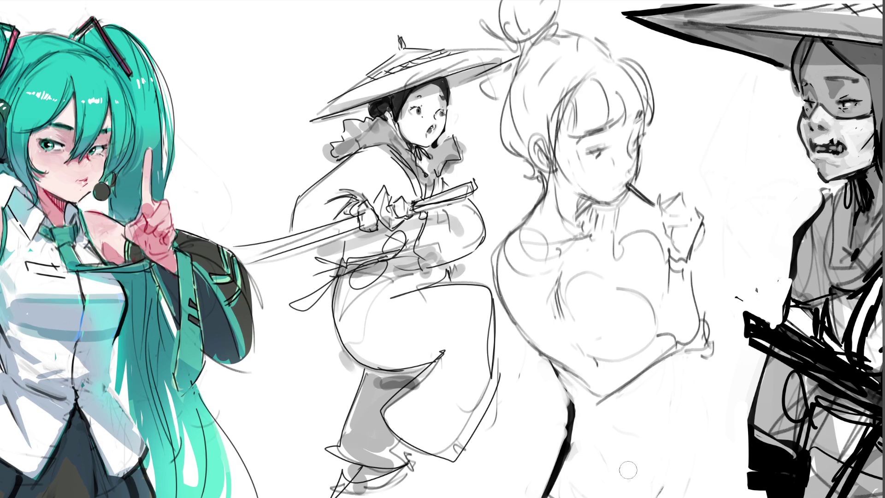
{"action": "left_click_drag", "start_coordinate": [688, 368], "coordinate": [680, 456]}
{"action": "mouse_move", "coordinate": [689, 391]}
{"action": "left_mouse_down"}
{"action": "mouse_move", "coordinate": [704, 484]}
{"action": "mouse_move", "coordinate": [712, 479]}
{"action": "left_mouse_up"}
- Lighten the dark skirt strokes and rework the figure's left outline
{"action": "mouse_move", "coordinate": [700, 383]}
{"action": "left_mouse_down"}
{"action": "mouse_move", "coordinate": [693, 412]}
{"action": "mouse_move", "coordinate": [705, 489]}
{"action": "left_mouse_up"}
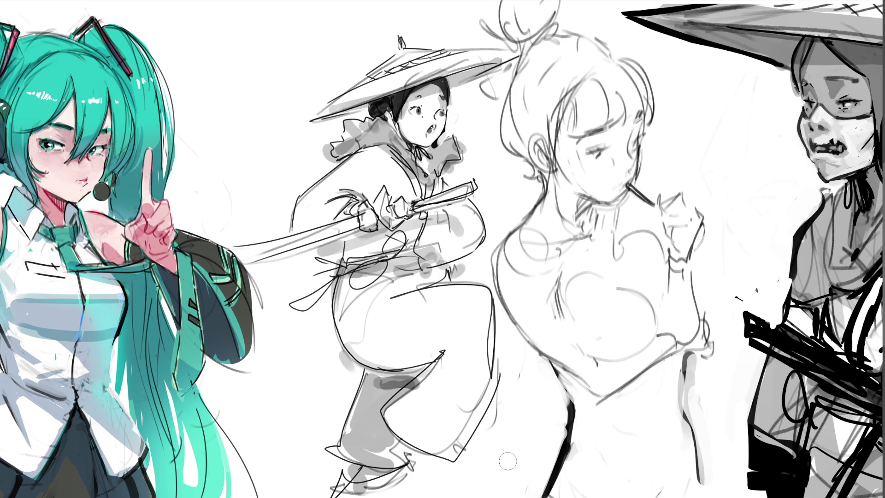
{"action": "mouse_move", "coordinate": [554, 405]}
{"action": "left_mouse_down"}
{"action": "mouse_move", "coordinate": [565, 435]}
{"action": "mouse_move", "coordinate": [553, 479]}
{"action": "left_mouse_up"}
{"action": "left_click_drag", "start_coordinate": [512, 330], "coordinate": [593, 437]}
{"action": "left_click_drag", "start_coordinate": [519, 341], "coordinate": [599, 441]}
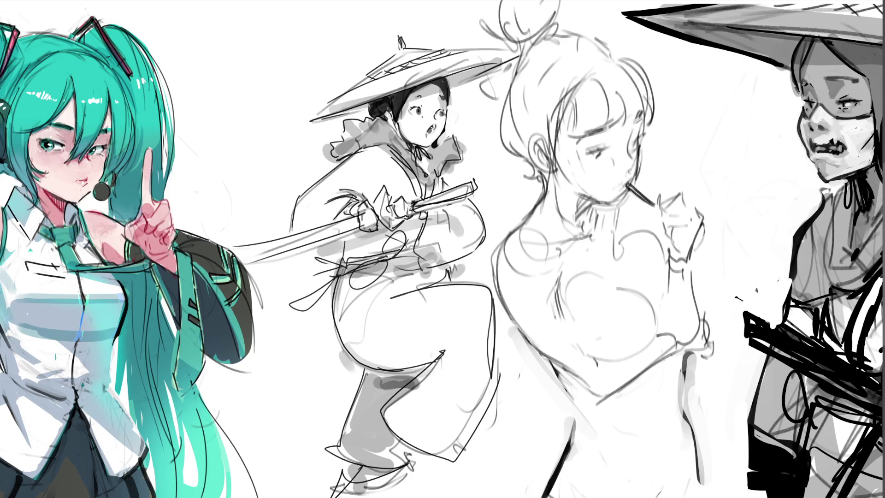
- Erase the rough skirt strokes and faint waist sketch lines
{"action": "mouse_move", "coordinate": [692, 362]}
{"action": "left_mouse_down"}
{"action": "mouse_move", "coordinate": [681, 416]}
{"action": "mouse_move", "coordinate": [688, 475]}
{"action": "mouse_move", "coordinate": [681, 322]}
{"action": "mouse_move", "coordinate": [689, 332]}
{"action": "mouse_move", "coordinate": [691, 283]}
{"action": "mouse_move", "coordinate": [702, 263]}
{"action": "mouse_move", "coordinate": [725, 333]}
{"action": "mouse_move", "coordinate": [671, 349]}
{"action": "left_mouse_up"}
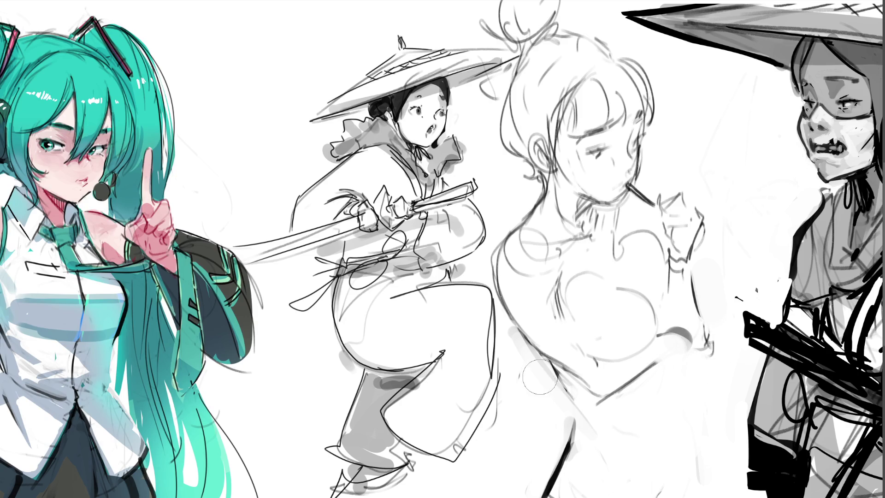
{"action": "left_click_drag", "start_coordinate": [571, 419], "coordinate": [543, 495]}
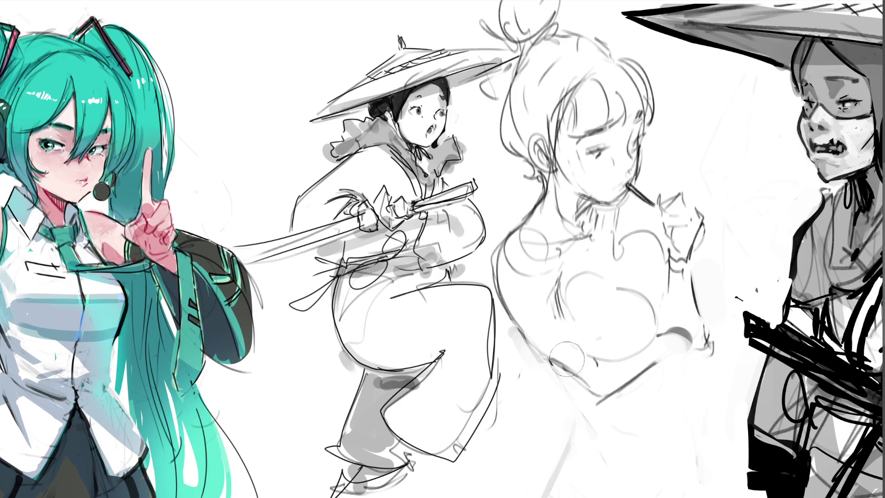
{"action": "left_click_drag", "start_coordinate": [551, 335], "coordinate": [654, 389]}
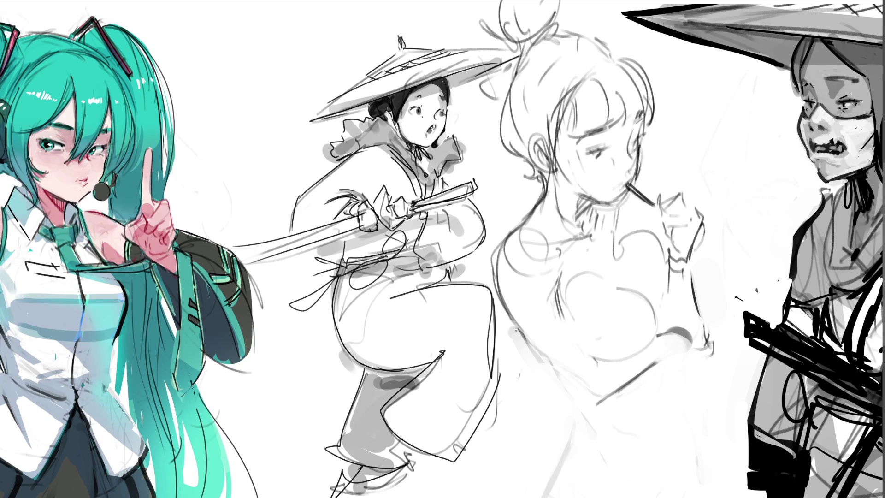
- Draw a clean side line and a smooth curved line down the dress
{"action": "left_click_drag", "start_coordinate": [516, 327], "coordinate": [572, 415]}
{"action": "left_click_drag", "start_coordinate": [665, 362], "coordinate": [648, 432]}
{"action": "key", "text": "ctrl+z"}
{"action": "mouse_move", "coordinate": [676, 364]}
{"action": "left_mouse_down"}
{"action": "mouse_move", "coordinate": [666, 429]}
{"action": "mouse_move", "coordinate": [648, 460]}
{"action": "left_mouse_up"}
{"action": "left_click_drag", "start_coordinate": [676, 396], "coordinate": [660, 462]}
{"action": "mouse_move", "coordinate": [593, 418]}
{"action": "left_mouse_down"}
{"action": "mouse_move", "coordinate": [659, 481]}
{"action": "mouse_move", "coordinate": [672, 461]}
{"action": "left_mouse_up"}
- Ink and darken fold lines sweeping down to the lower dress's bottom edge
{"action": "left_click_drag", "start_coordinate": [568, 404], "coordinate": [565, 452]}
{"action": "mouse_move", "coordinate": [569, 421]}
{"action": "left_mouse_down"}
{"action": "mouse_move", "coordinate": [558, 461]}
{"action": "mouse_move", "coordinate": [601, 496]}
{"action": "left_mouse_up"}
{"action": "left_click_drag", "start_coordinate": [563, 437], "coordinate": [538, 496]}
{"action": "left_click_drag", "start_coordinate": [680, 403], "coordinate": [668, 497]}
{"action": "left_click_drag", "start_coordinate": [683, 441], "coordinate": [672, 497]}
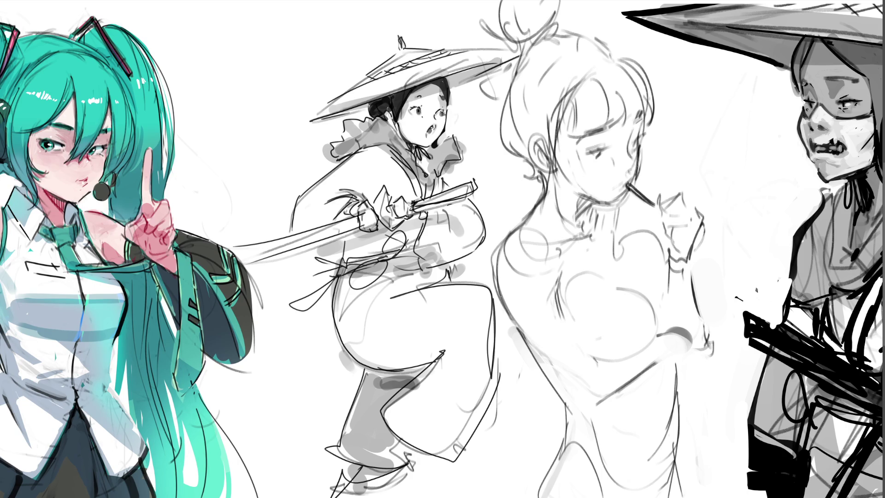
{"action": "left_click_drag", "start_coordinate": [679, 431], "coordinate": [690, 495]}
- With a larger brush, shade the left torso in soft grey, undoing the arm and lower-right strokes
{"action": "key", "text": "bracketright"}
{"action": "key", "text": "bracketright"}
{"action": "key", "text": "bracketright"}
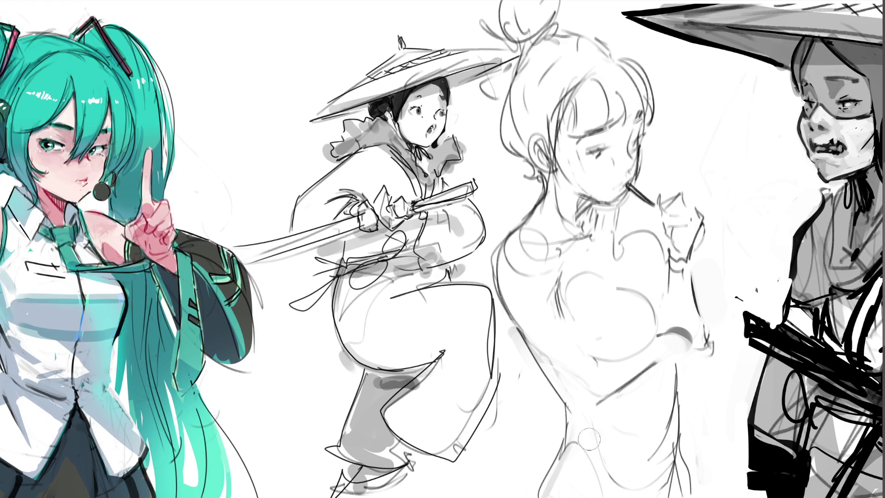
{"action": "mouse_move", "coordinate": [533, 326]}
{"action": "left_mouse_down"}
{"action": "mouse_move", "coordinate": [598, 395]}
{"action": "mouse_move", "coordinate": [638, 383]}
{"action": "mouse_move", "coordinate": [663, 359]}
{"action": "left_mouse_up"}
{"action": "key", "text": "ctrl+z"}
{"action": "key", "text": "ctrl+z"}
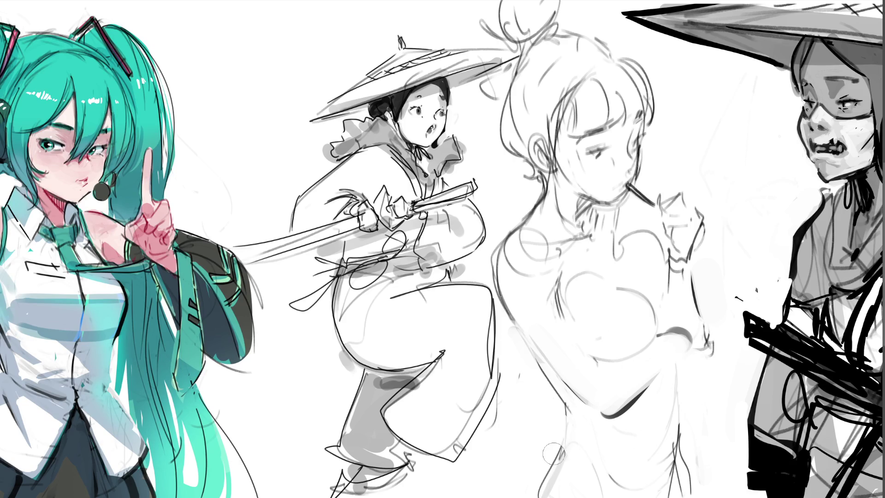
{"action": "mouse_move", "coordinate": [495, 315]}
{"action": "left_mouse_down"}
{"action": "mouse_move", "coordinate": [555, 426]}
{"action": "mouse_move", "coordinate": [523, 493]}
{"action": "left_mouse_up"}
{"action": "left_click_drag", "start_coordinate": [546, 424], "coordinate": [518, 495]}
{"action": "left_click_drag", "start_coordinate": [535, 400], "coordinate": [550, 449]}
{"action": "mouse_move", "coordinate": [668, 376]}
{"action": "left_mouse_down"}
{"action": "mouse_move", "coordinate": [654, 481]}
{"action": "mouse_move", "coordinate": [664, 414]}
{"action": "mouse_move", "coordinate": [670, 456]}
{"action": "mouse_move", "coordinate": [677, 375]}
{"action": "left_mouse_up"}
{"action": "mouse_move", "coordinate": [686, 374]}
{"action": "left_mouse_down"}
{"action": "mouse_move", "coordinate": [680, 391]}
{"action": "mouse_move", "coordinate": [647, 405]}
{"action": "mouse_move", "coordinate": [668, 431]}
{"action": "left_mouse_up"}
{"action": "key", "text": "ctrl+z"}
{"action": "key", "text": "ctrl+z"}
{"action": "key", "text": "ctrl+z"}
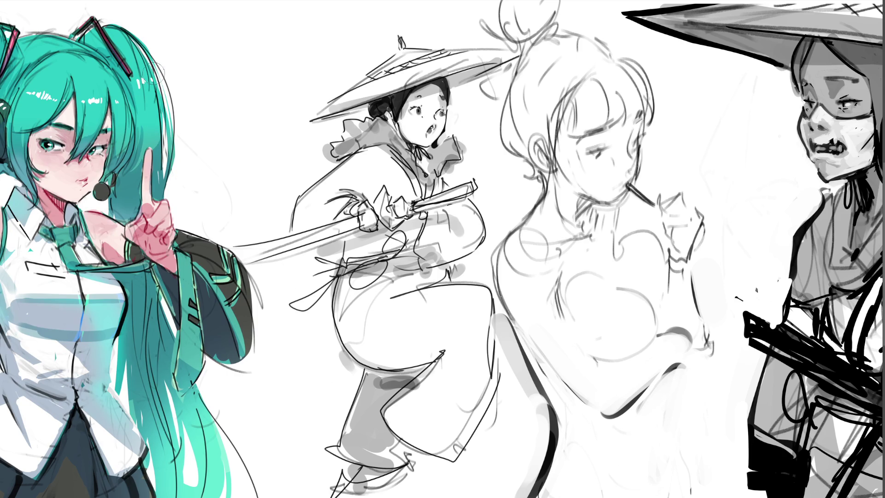
- Erase the dark lower outline, then ink fine chest marks, a neck line and the chin line
{"action": "mouse_move", "coordinate": [521, 377]}
{"action": "left_mouse_down"}
{"action": "mouse_move", "coordinate": [582, 431]}
{"action": "mouse_move", "coordinate": [541, 495]}
{"action": "left_mouse_up"}
{"action": "mouse_move", "coordinate": [553, 463]}
{"action": "left_mouse_down"}
{"action": "mouse_move", "coordinate": [539, 447]}
{"action": "mouse_move", "coordinate": [525, 488]}
{"action": "mouse_move", "coordinate": [659, 493]}
{"action": "left_mouse_up"}
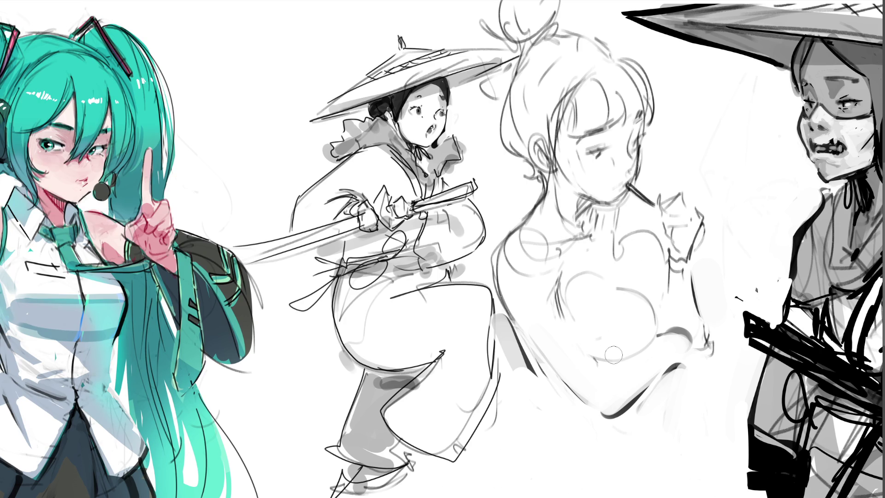
{"action": "key", "text": "b"}
{"action": "mouse_move", "coordinate": [602, 359]}
{"action": "left_mouse_down"}
{"action": "mouse_move", "coordinate": [630, 322]}
{"action": "mouse_move", "coordinate": [651, 322]}
{"action": "mouse_move", "coordinate": [655, 334]}
{"action": "left_mouse_up"}
{"action": "mouse_move", "coordinate": [664, 256]}
{"action": "left_mouse_down"}
{"action": "mouse_move", "coordinate": [656, 300]}
{"action": "mouse_move", "coordinate": [668, 310]}
{"action": "left_mouse_up"}
{"action": "mouse_move", "coordinate": [622, 233]}
{"action": "left_mouse_down"}
{"action": "mouse_move", "coordinate": [617, 239]}
{"action": "mouse_move", "coordinate": [620, 229]}
{"action": "left_mouse_up"}
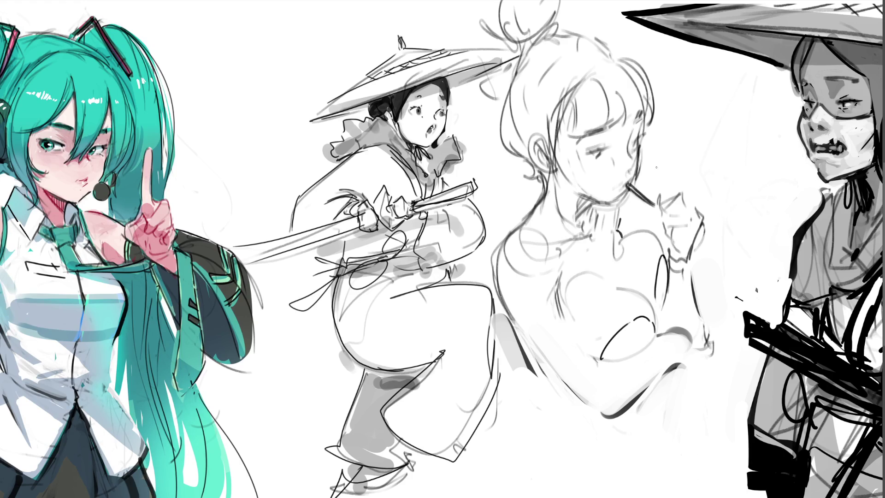
{"action": "mouse_move", "coordinate": [625, 205]}
{"action": "left_mouse_down"}
{"action": "mouse_move", "coordinate": [620, 228]}
{"action": "mouse_move", "coordinate": [583, 221]}
{"action": "mouse_move", "coordinate": [631, 180]}
{"action": "left_mouse_up"}
{"action": "key", "text": "ctrl+z"}
{"action": "key", "text": "ctrl+z"}
{"action": "mouse_move", "coordinate": [585, 194]}
{"action": "left_mouse_down"}
{"action": "mouse_move", "coordinate": [610, 203]}
{"action": "mouse_move", "coordinate": [590, 197]}
{"action": "left_mouse_up"}
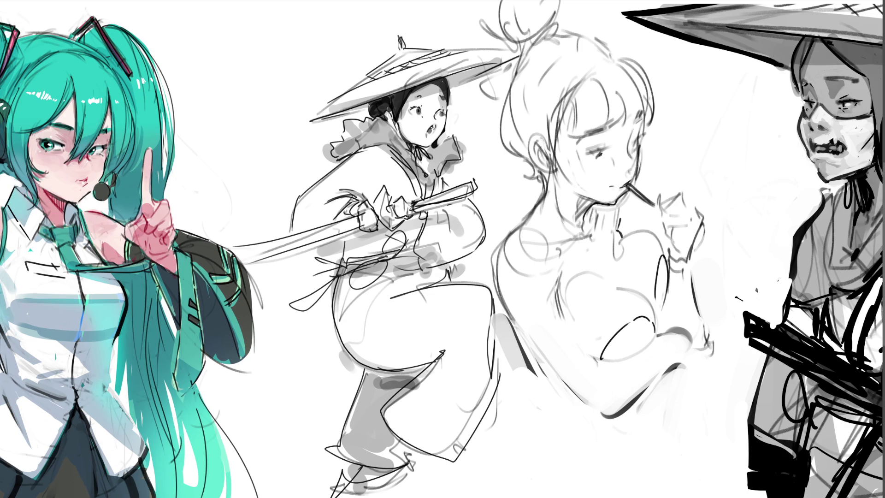
- Draw both eyelids, then ink the left hair outline and the hair bun
{"action": "left_click_drag", "start_coordinate": [583, 154], "coordinate": [608, 150]}
{"action": "left_click_drag", "start_coordinate": [630, 147], "coordinate": [645, 136]}
{"action": "mouse_move", "coordinate": [516, 62]}
{"action": "left_mouse_down"}
{"action": "mouse_move", "coordinate": [501, 158]}
{"action": "mouse_move", "coordinate": [533, 172]}
{"action": "left_mouse_up"}
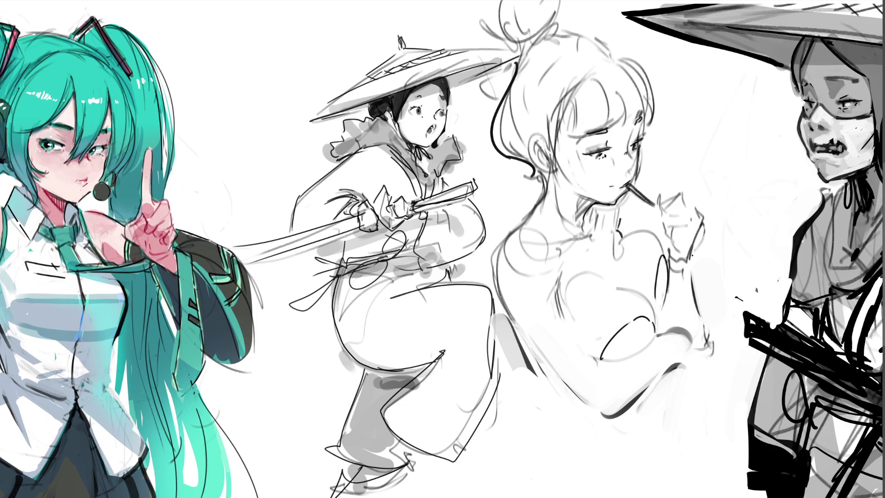
{"action": "mouse_move", "coordinate": [475, 21]}
{"action": "left_mouse_down"}
{"action": "mouse_move", "coordinate": [505, 42]}
{"action": "mouse_move", "coordinate": [579, 14]}
{"action": "left_mouse_up"}
{"action": "left_click_drag", "start_coordinate": [484, 3], "coordinate": [485, 19]}
{"action": "mouse_move", "coordinate": [561, 1]}
{"action": "left_mouse_down"}
{"action": "mouse_move", "coordinate": [548, 32]}
{"action": "mouse_move", "coordinate": [578, 33]}
{"action": "mouse_move", "coordinate": [620, 60]}
{"action": "mouse_move", "coordinate": [661, 94]}
{"action": "mouse_move", "coordinate": [659, 107]}
{"action": "left_mouse_up"}
- Ink the bangs and the hair strokes around them
{"action": "mouse_move", "coordinate": [576, 93]}
{"action": "left_mouse_down"}
{"action": "mouse_move", "coordinate": [569, 141]}
{"action": "mouse_move", "coordinate": [613, 133]}
{"action": "left_mouse_up"}
{"action": "left_click_drag", "start_coordinate": [606, 134], "coordinate": [631, 132]}
{"action": "mouse_move", "coordinate": [613, 74]}
{"action": "left_mouse_down"}
{"action": "mouse_move", "coordinate": [636, 125]}
{"action": "mouse_move", "coordinate": [646, 109]}
{"action": "mouse_move", "coordinate": [660, 116]}
{"action": "left_mouse_up"}
{"action": "mouse_move", "coordinate": [565, 86]}
{"action": "left_mouse_down"}
{"action": "mouse_move", "coordinate": [579, 76]}
{"action": "mouse_move", "coordinate": [558, 157]}
{"action": "left_mouse_up"}
{"action": "left_click_drag", "start_coordinate": [643, 109], "coordinate": [655, 149]}
- Ink the ear, undoing and retrying the stroke twice
{"action": "mouse_move", "coordinate": [547, 135]}
{"action": "left_mouse_down"}
{"action": "mouse_move", "coordinate": [527, 149]}
{"action": "mouse_move", "coordinate": [555, 160]}
{"action": "mouse_move", "coordinate": [535, 152]}
{"action": "mouse_move", "coordinate": [531, 159]}
{"action": "mouse_move", "coordinate": [555, 176]}
{"action": "left_mouse_up"}
{"action": "key", "text": "ctrl+z"}
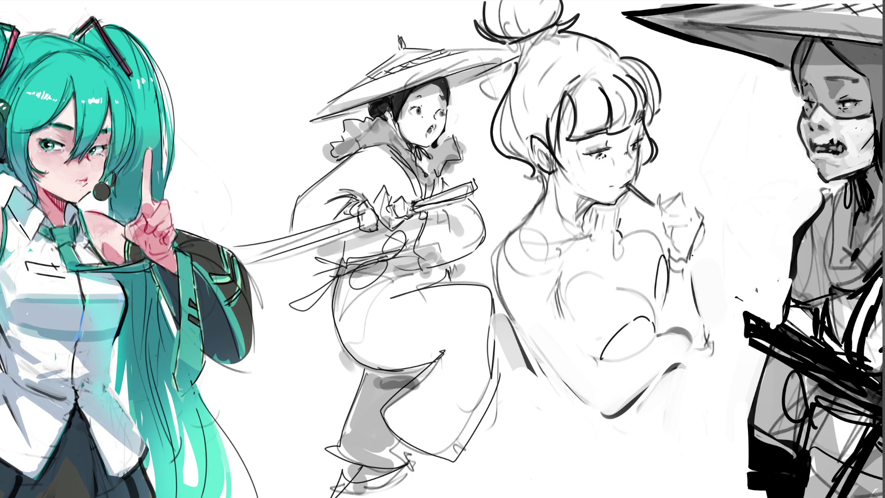
{"action": "mouse_move", "coordinate": [546, 143]}
{"action": "left_mouse_down"}
{"action": "mouse_move", "coordinate": [535, 160]}
{"action": "mouse_move", "coordinate": [544, 156]}
{"action": "mouse_move", "coordinate": [548, 165]}
{"action": "left_mouse_up"}
{"action": "key", "text": "ctrl+z"}
{"action": "key", "text": "ctrl+z"}
{"action": "key", "text": "ctrl+z"}
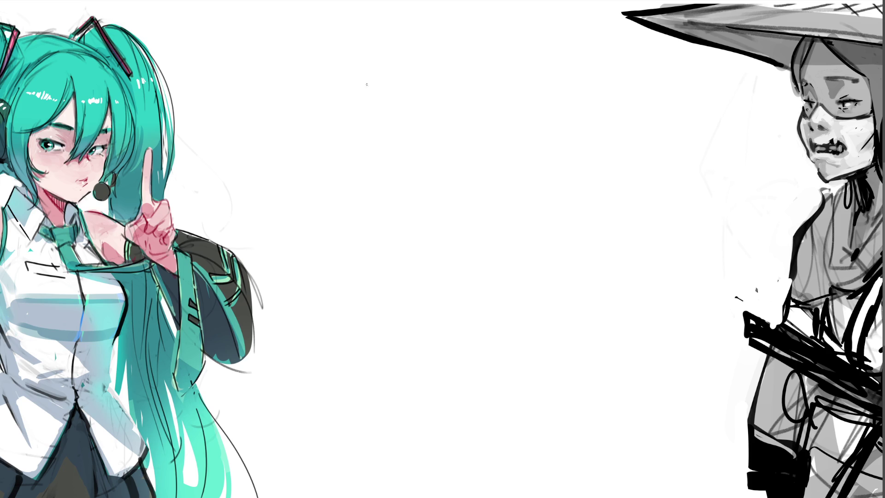
- Rough in a new head with the cap brim below and face construction lines
{"action": "mouse_move", "coordinate": [376, 71]}
{"action": "left_mouse_down"}
{"action": "mouse_move", "coordinate": [349, 145]}
{"action": "mouse_move", "coordinate": [369, 165]}
{"action": "mouse_move", "coordinate": [397, 42]}
{"action": "mouse_move", "coordinate": [465, 54]}
{"action": "left_mouse_up"}
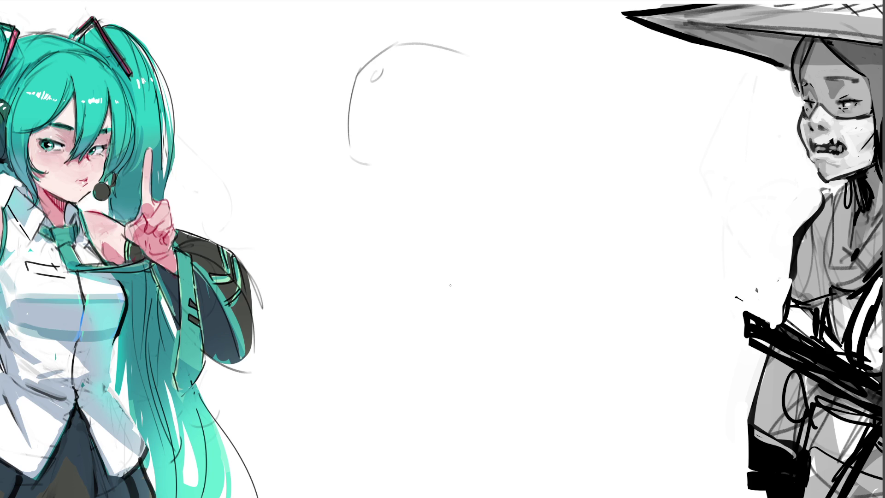
{"action": "left_click_drag", "start_coordinate": [449, 131], "coordinate": [399, 166]}
{"action": "left_click_drag", "start_coordinate": [349, 144], "coordinate": [368, 248]}
{"action": "left_click_drag", "start_coordinate": [417, 164], "coordinate": [385, 233]}
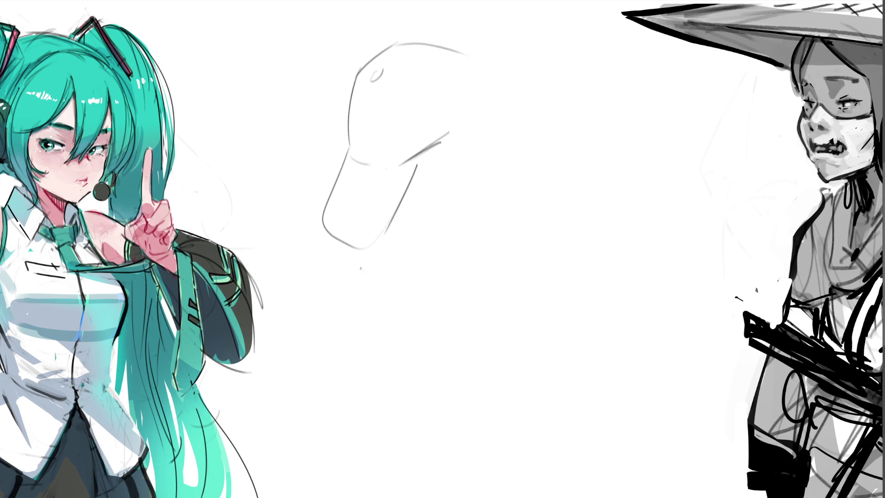
{"action": "left_click_drag", "start_coordinate": [400, 121], "coordinate": [447, 165]}
- Sketch an open hand over the face, with four fingers and the palm
{"action": "left_click_drag", "start_coordinate": [445, 95], "coordinate": [459, 149]}
{"action": "left_click_drag", "start_coordinate": [442, 85], "coordinate": [466, 134]}
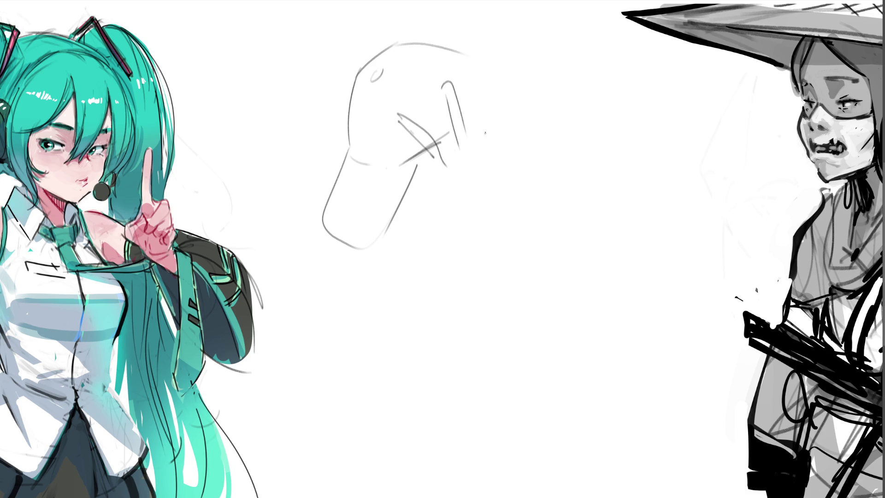
{"action": "mouse_move", "coordinate": [473, 69]}
{"action": "left_mouse_down"}
{"action": "mouse_move", "coordinate": [474, 135]}
{"action": "mouse_move", "coordinate": [488, 136]}
{"action": "left_mouse_up"}
{"action": "mouse_move", "coordinate": [507, 77]}
{"action": "left_mouse_down"}
{"action": "mouse_move", "coordinate": [501, 137]}
{"action": "mouse_move", "coordinate": [508, 74]}
{"action": "left_mouse_up"}
{"action": "left_click_drag", "start_coordinate": [516, 79], "coordinate": [532, 179]}
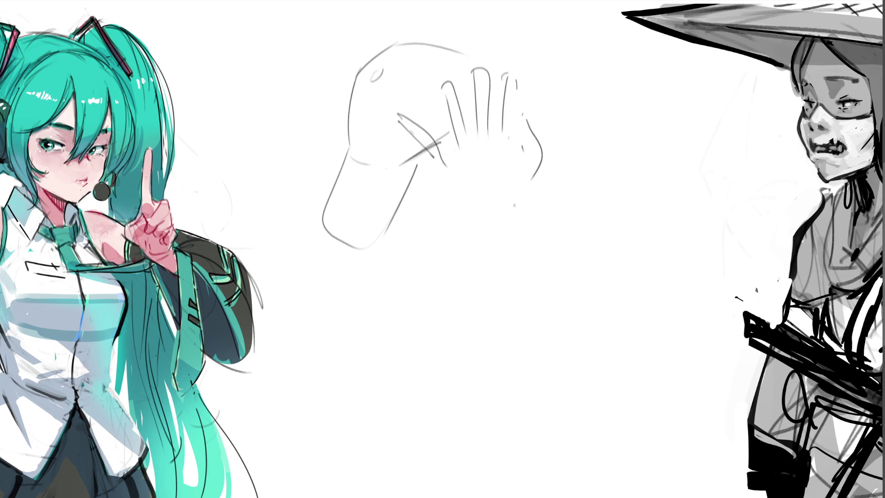
{"action": "mouse_move", "coordinate": [455, 160]}
{"action": "left_mouse_down"}
{"action": "mouse_move", "coordinate": [503, 159]}
{"action": "mouse_move", "coordinate": [504, 170]}
{"action": "left_mouse_up"}
{"action": "mouse_move", "coordinate": [446, 171]}
{"action": "left_mouse_down"}
{"action": "mouse_move", "coordinate": [521, 210]}
{"action": "mouse_move", "coordinate": [523, 198]}
{"action": "left_mouse_up"}
- Sketch the chin under the palm and the left side of the neck and body
{"action": "left_click_drag", "start_coordinate": [409, 207], "coordinate": [444, 232]}
{"action": "mouse_move", "coordinate": [420, 202]}
{"action": "left_mouse_down"}
{"action": "mouse_move", "coordinate": [454, 193]}
{"action": "mouse_move", "coordinate": [426, 187]}
{"action": "left_mouse_up"}
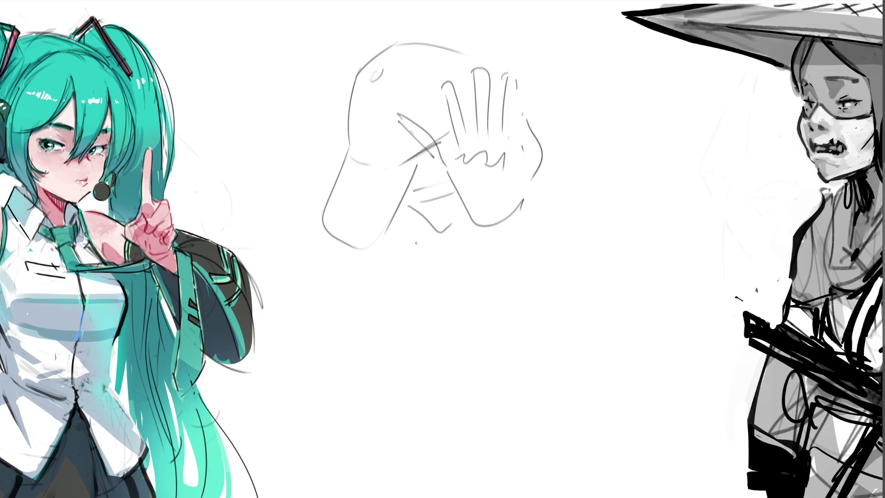
{"action": "mouse_move", "coordinate": [392, 225]}
{"action": "left_mouse_down"}
{"action": "mouse_move", "coordinate": [425, 356]}
{"action": "mouse_move", "coordinate": [458, 375]}
{"action": "left_mouse_up"}
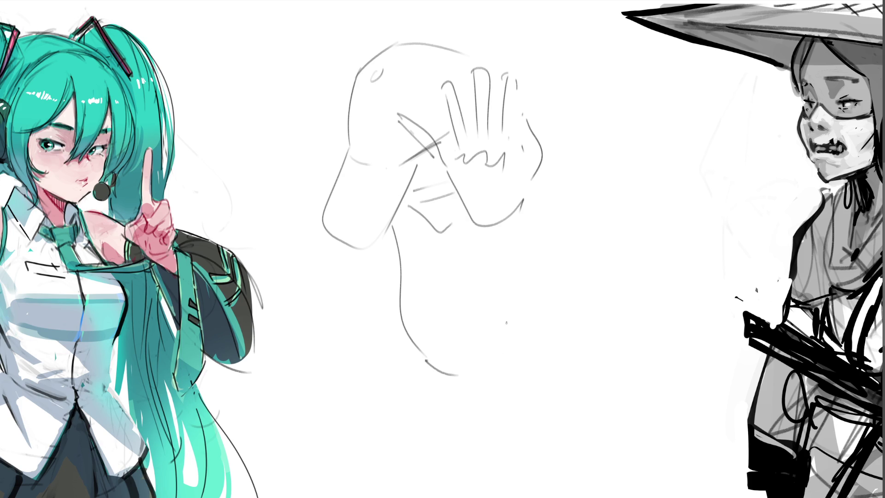
{"action": "mouse_move", "coordinate": [468, 219]}
{"action": "left_mouse_down"}
{"action": "mouse_move", "coordinate": [478, 233]}
{"action": "mouse_move", "coordinate": [491, 336]}
{"action": "mouse_move", "coordinate": [512, 371]}
{"action": "left_mouse_up"}
- Sketch the forearm, elbow, right arm outline and lower body lines
{"action": "left_click_drag", "start_coordinate": [508, 402], "coordinate": [571, 376]}
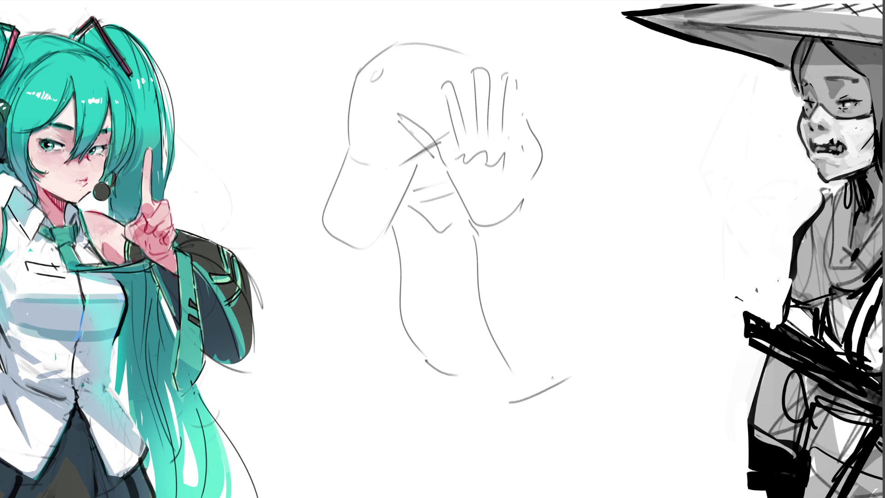
{"action": "left_click_drag", "start_coordinate": [541, 303], "coordinate": [542, 373]}
{"action": "mouse_move", "coordinate": [546, 311]}
{"action": "left_mouse_down"}
{"action": "mouse_move", "coordinate": [622, 326]}
{"action": "mouse_move", "coordinate": [571, 384]}
{"action": "left_mouse_up"}
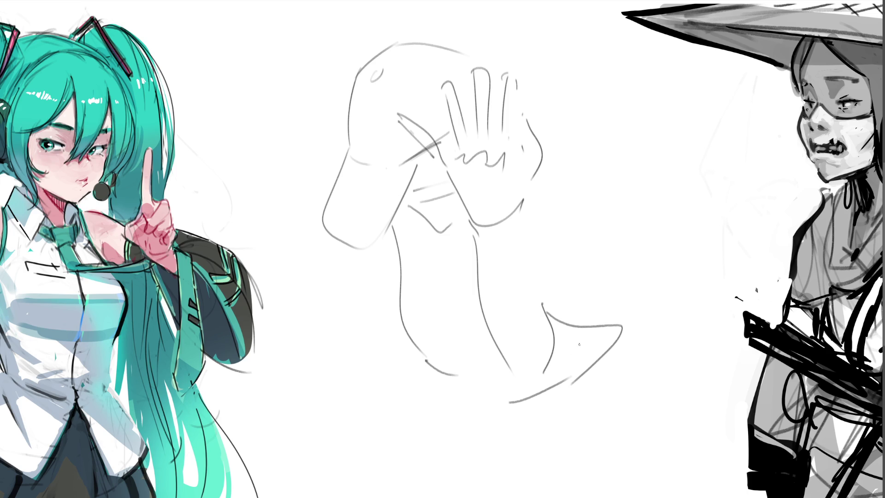
{"action": "left_click_drag", "start_coordinate": [545, 292], "coordinate": [572, 204]}
{"action": "mouse_move", "coordinate": [558, 326]}
{"action": "left_mouse_down"}
{"action": "mouse_move", "coordinate": [640, 324]}
{"action": "mouse_move", "coordinate": [664, 311]}
{"action": "left_mouse_up"}
{"action": "left_click_drag", "start_coordinate": [631, 325], "coordinate": [683, 264]}
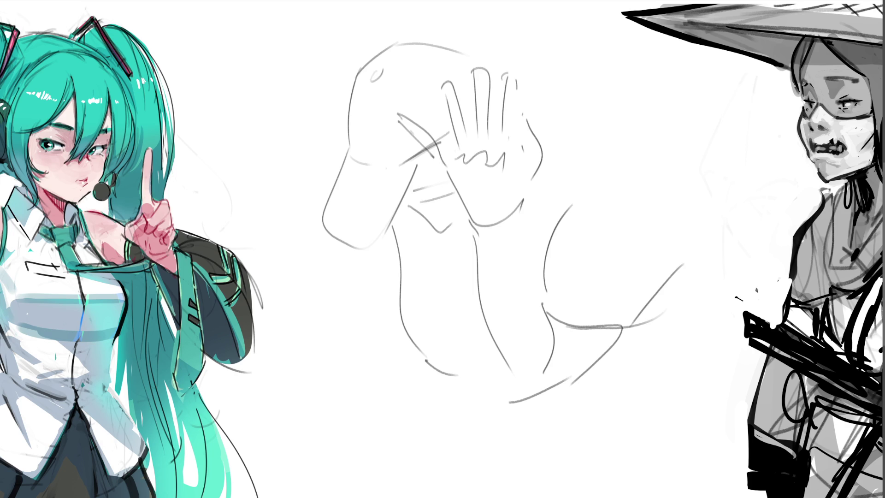
- Refine the palm, the top of the head, the finger edges, and add a collar wedge
{"action": "mouse_move", "coordinate": [531, 177]}
{"action": "left_mouse_down"}
{"action": "mouse_move", "coordinate": [522, 205]}
{"action": "mouse_move", "coordinate": [536, 291]}
{"action": "left_mouse_up"}
{"action": "left_click_drag", "start_coordinate": [527, 195], "coordinate": [548, 205]}
{"action": "mouse_move", "coordinate": [404, 47]}
{"action": "left_mouse_down"}
{"action": "mouse_move", "coordinate": [456, 32]}
{"action": "mouse_move", "coordinate": [492, 47]}
{"action": "left_mouse_up"}
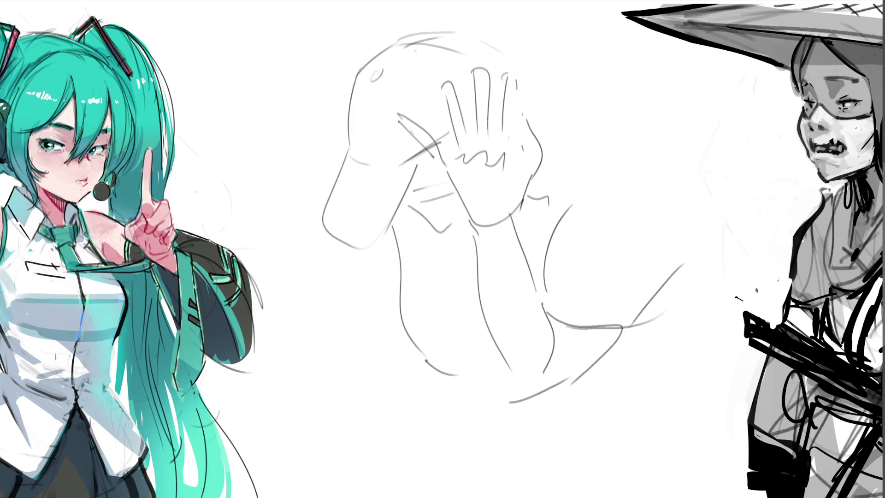
{"action": "left_click_drag", "start_coordinate": [386, 53], "coordinate": [401, 100]}
{"action": "left_click_drag", "start_coordinate": [353, 118], "coordinate": [365, 137]}
{"action": "left_click_drag", "start_coordinate": [517, 81], "coordinate": [522, 121]}
{"action": "mouse_move", "coordinate": [520, 70]}
{"action": "left_mouse_down"}
{"action": "mouse_move", "coordinate": [546, 106]}
{"action": "mouse_move", "coordinate": [539, 138]}
{"action": "mouse_move", "coordinate": [555, 108]}
{"action": "mouse_move", "coordinate": [557, 143]}
{"action": "left_mouse_up"}
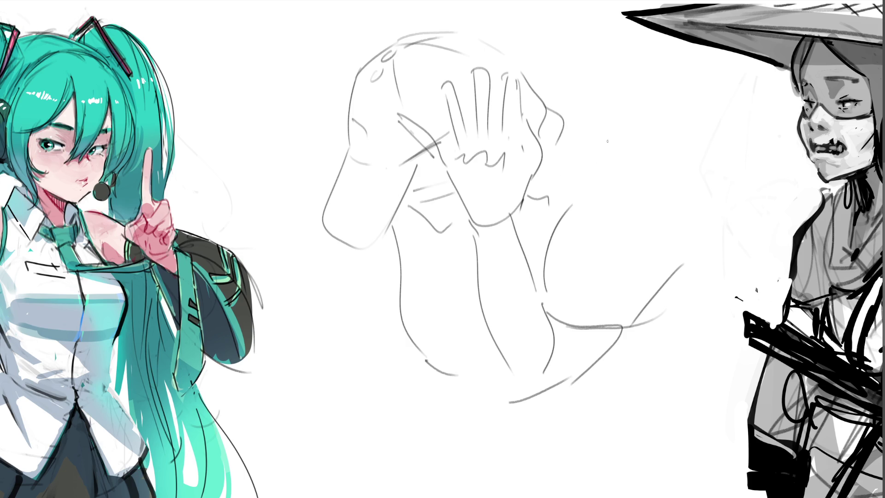
{"action": "mouse_move", "coordinate": [562, 110]}
{"action": "left_mouse_down"}
{"action": "mouse_move", "coordinate": [593, 119]}
{"action": "mouse_move", "coordinate": [551, 223]}
{"action": "left_mouse_up"}
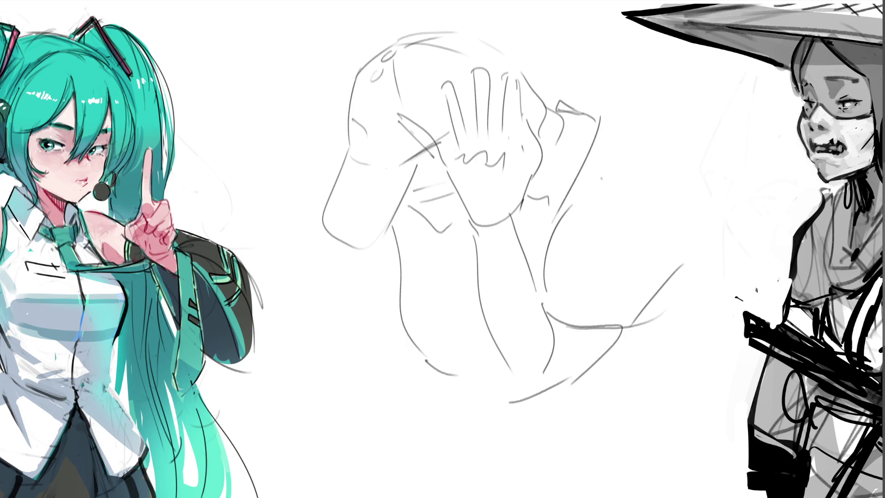
- Replace a bad arm stroke with a shorter line, extend the collar, and begin the back curves
{"action": "key", "text": "ctrl+z"}
{"action": "left_click_drag", "start_coordinate": [595, 120], "coordinate": [553, 204]}
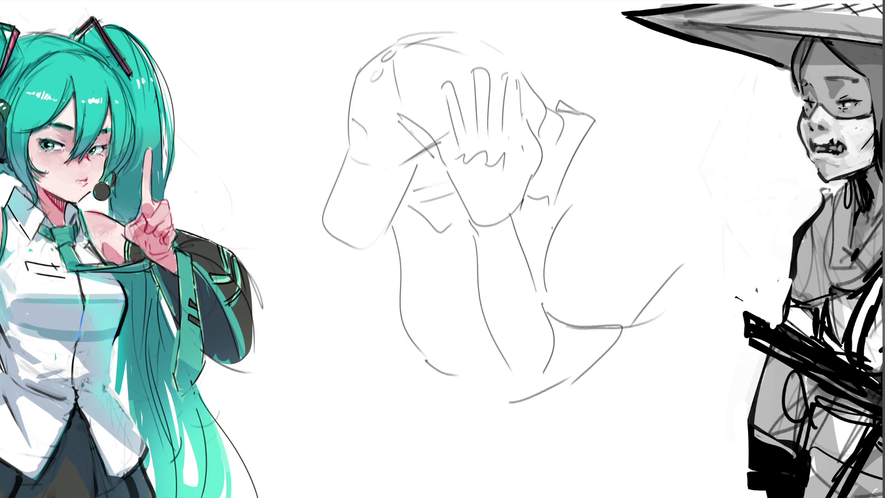
{"action": "mouse_move", "coordinate": [572, 111]}
{"action": "left_mouse_down"}
{"action": "mouse_move", "coordinate": [620, 114]}
{"action": "mouse_move", "coordinate": [672, 145]}
{"action": "mouse_move", "coordinate": [711, 207]}
{"action": "left_mouse_up"}
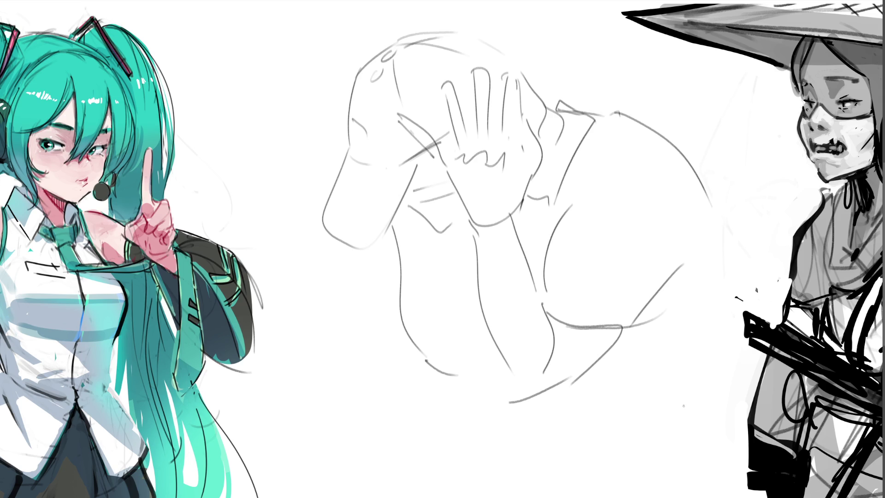
{"action": "left_click_drag", "start_coordinate": [628, 356], "coordinate": [669, 402]}
- Sketch the back and lower body curves plus a thin diagonal line on the arm
{"action": "left_click_drag", "start_coordinate": [640, 337], "coordinate": [665, 355]}
{"action": "left_click_drag", "start_coordinate": [685, 404], "coordinate": [687, 411]}
{"action": "left_click_drag", "start_coordinate": [558, 392], "coordinate": [611, 453]}
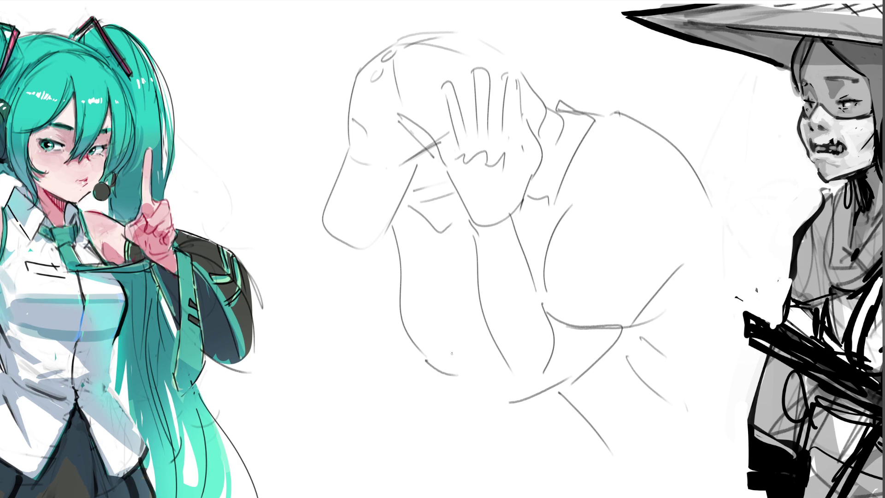
{"action": "left_click_drag", "start_coordinate": [492, 353], "coordinate": [474, 367]}
{"action": "left_click_drag", "start_coordinate": [435, 236], "coordinate": [463, 281]}
- Redraw the left ground curve, add a bottom curve, and fade the rough sketch to a guide
{"action": "mouse_move", "coordinate": [408, 337]}
{"action": "left_mouse_down"}
{"action": "mouse_move", "coordinate": [333, 325]}
{"action": "mouse_move", "coordinate": [284, 332]}
{"action": "left_mouse_up"}
{"action": "key", "text": "ctrl+z"}
{"action": "left_click_drag", "start_coordinate": [400, 338], "coordinate": [293, 323]}
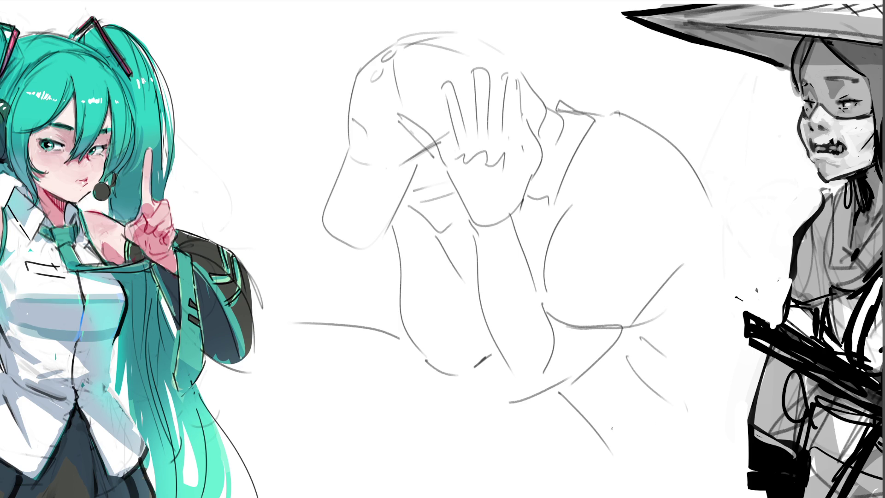
{"action": "mouse_move", "coordinate": [702, 425]}
{"action": "left_mouse_down"}
{"action": "mouse_move", "coordinate": [613, 437]}
{"action": "mouse_move", "coordinate": [698, 493]}
{"action": "left_mouse_up"}
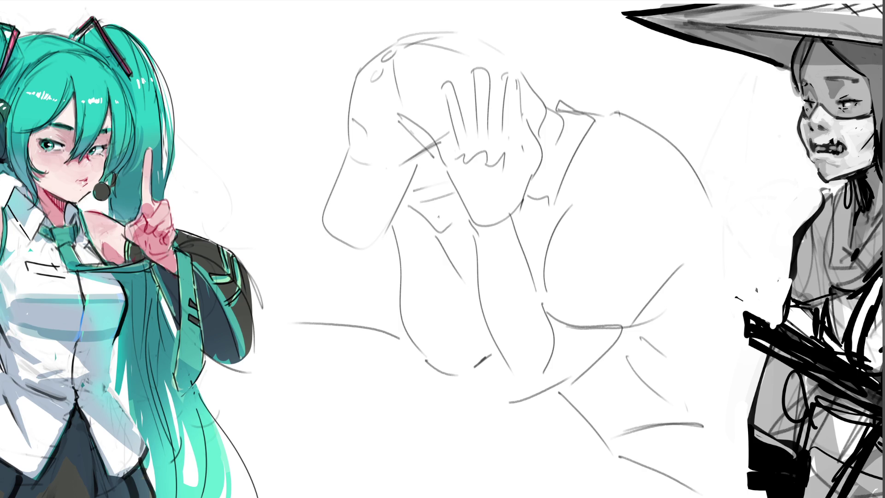
{"action": "mouse_move", "coordinate": [437, 216]}
{"action": "left_mouse_down"}
{"action": "mouse_move", "coordinate": [464, 247]}
{"action": "mouse_move", "coordinate": [474, 231]}
{"action": "mouse_move", "coordinate": [539, 226]}
{"action": "mouse_move", "coordinate": [563, 109]}
{"action": "mouse_move", "coordinate": [654, 152]}
{"action": "left_mouse_up"}
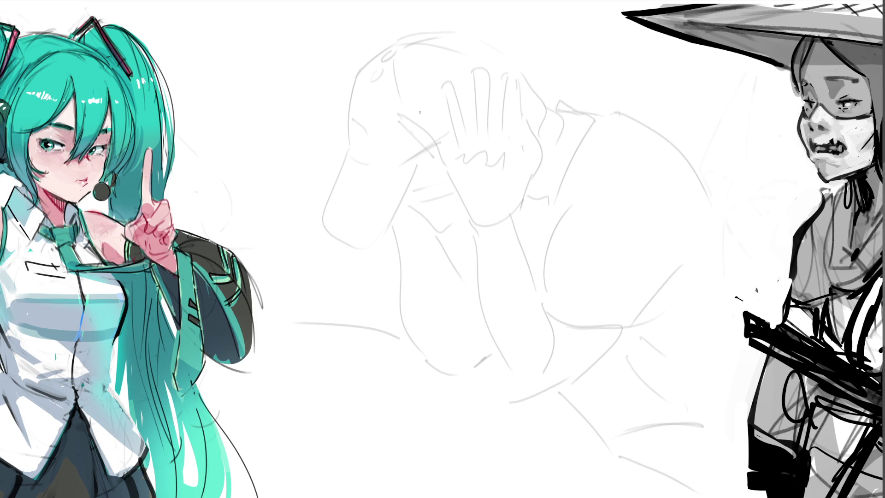
{"action": "mouse_move", "coordinate": [411, 120]}
{"action": "left_mouse_down"}
{"action": "mouse_move", "coordinate": [414, 107]}
{"action": "mouse_move", "coordinate": [449, 148]}
{"action": "mouse_move", "coordinate": [442, 165]}
{"action": "mouse_move", "coordinate": [454, 143]}
{"action": "mouse_move", "coordinate": [443, 92]}
{"action": "mouse_move", "coordinate": [476, 136]}
{"action": "mouse_move", "coordinate": [470, 77]}
{"action": "mouse_move", "coordinate": [483, 81]}
{"action": "mouse_move", "coordinate": [491, 134]}
{"action": "left_mouse_up"}
- Ink the finger outlines and the lines below them in dark pen
{"action": "left_click_drag", "start_coordinate": [496, 72], "coordinate": [495, 126]}
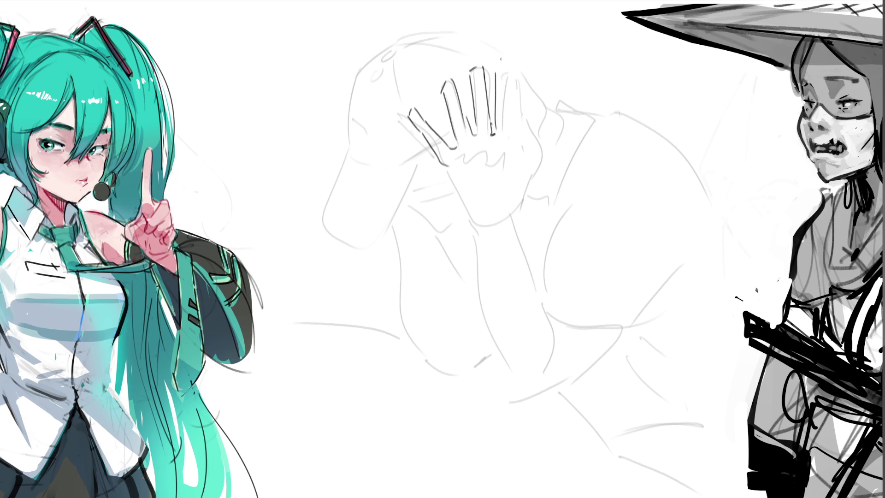
{"action": "mouse_move", "coordinate": [497, 72]}
{"action": "left_mouse_down"}
{"action": "mouse_move", "coordinate": [510, 136]}
{"action": "mouse_move", "coordinate": [506, 176]}
{"action": "left_mouse_up"}
{"action": "left_click_drag", "start_coordinate": [513, 143], "coordinate": [523, 167]}
{"action": "mouse_move", "coordinate": [521, 119]}
{"action": "left_mouse_down"}
{"action": "mouse_move", "coordinate": [523, 142]}
{"action": "mouse_move", "coordinate": [538, 144]}
{"action": "mouse_move", "coordinate": [540, 162]}
{"action": "mouse_move", "coordinate": [519, 213]}
{"action": "left_mouse_up"}
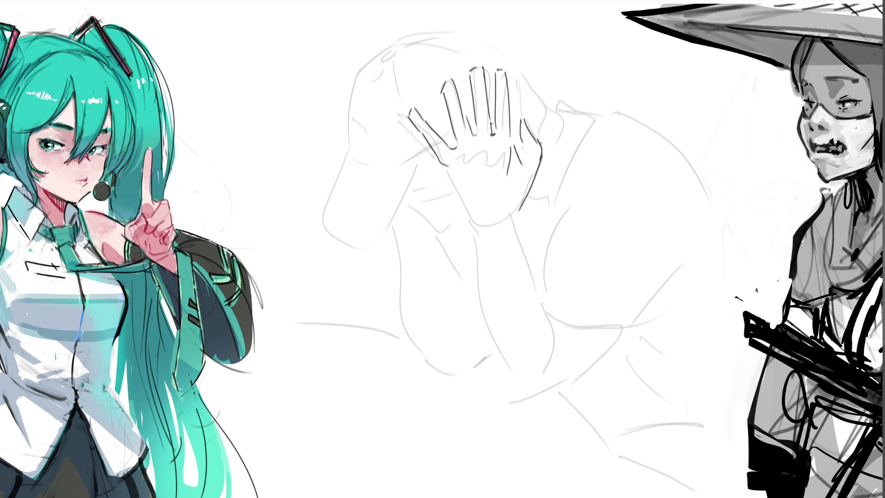
- Ink the lower-right edge of the hand, retrying the stroke until it fits
{"action": "key", "text": "ctrl+z"}
{"action": "left_click_drag", "start_coordinate": [542, 151], "coordinate": [517, 212]}
{"action": "key", "text": "ctrl+z"}
{"action": "left_click_drag", "start_coordinate": [542, 154], "coordinate": [508, 222]}
{"action": "key", "text": "ctrl+z"}
{"action": "left_click_drag", "start_coordinate": [542, 156], "coordinate": [510, 212]}
{"action": "key", "text": "ctrl+z"}
{"action": "left_click_drag", "start_coordinate": [543, 155], "coordinate": [513, 214]}
{"action": "key", "text": "ctrl+z"}
{"action": "left_click_drag", "start_coordinate": [542, 150], "coordinate": [515, 214]}
- Ink the palm's left edge, the forearm and the hooked elbow, plus a collar mark
{"action": "mouse_move", "coordinate": [445, 168]}
{"action": "left_mouse_down"}
{"action": "mouse_move", "coordinate": [483, 248]}
{"action": "mouse_move", "coordinate": [490, 380]}
{"action": "left_mouse_up"}
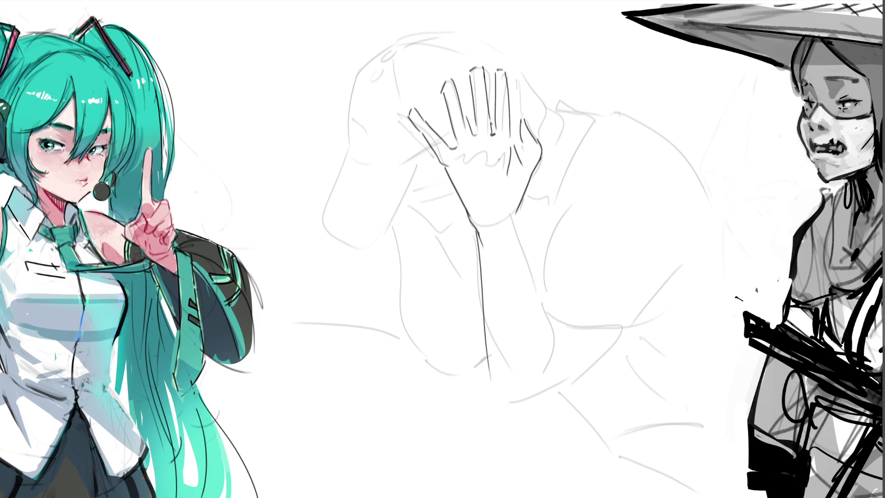
{"action": "key", "text": "ctrl+z"}
{"action": "left_click_drag", "start_coordinate": [476, 232], "coordinate": [507, 373]}
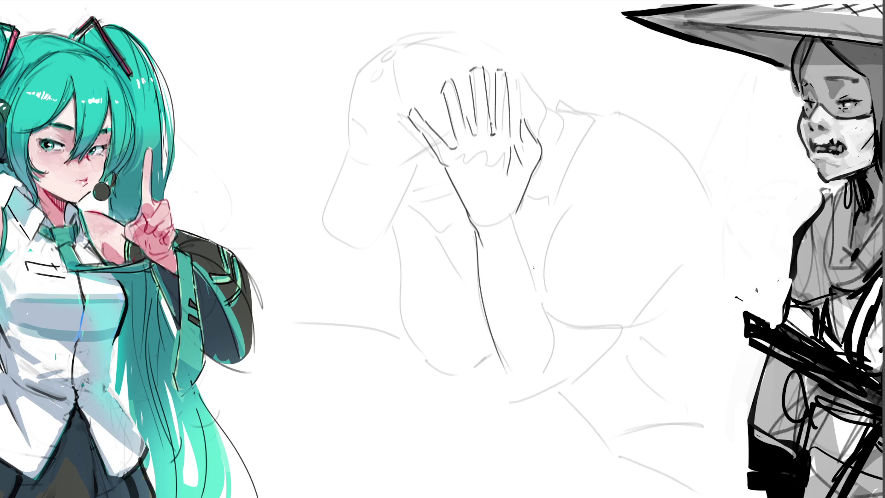
{"action": "left_click_drag", "start_coordinate": [518, 210], "coordinate": [524, 248]}
{"action": "left_click_drag", "start_coordinate": [548, 311], "coordinate": [546, 382]}
{"action": "key", "text": "ctrl+z"}
{"action": "key", "text": "ctrl+z"}
{"action": "left_click_drag", "start_coordinate": [542, 307], "coordinate": [545, 379]}
{"action": "key", "text": "ctrl+z"}
{"action": "mouse_move", "coordinate": [545, 309]}
{"action": "left_mouse_down"}
{"action": "mouse_move", "coordinate": [551, 372]}
{"action": "mouse_move", "coordinate": [557, 233]}
{"action": "left_mouse_up"}
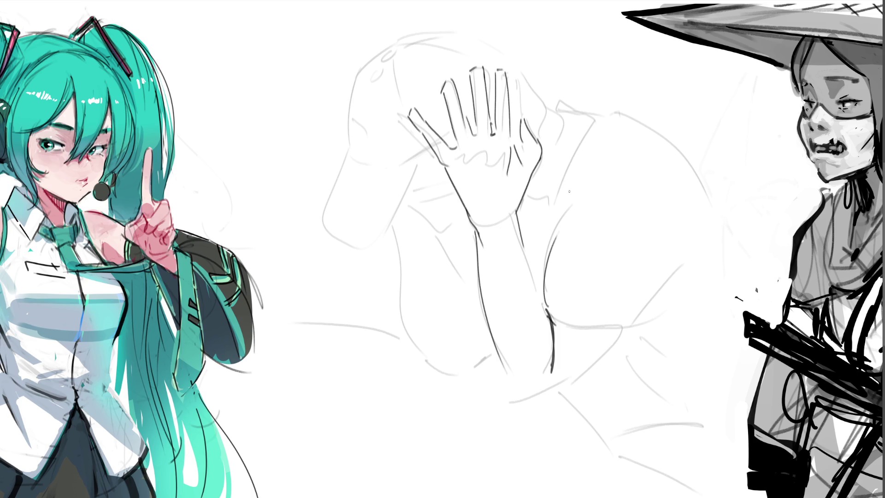
{"action": "left_click_drag", "start_coordinate": [562, 153], "coordinate": [570, 203]}
- Trace the collar in dark and hatch the gap between fingers and thumb
{"action": "left_click_drag", "start_coordinate": [554, 131], "coordinate": [543, 162]}
{"action": "left_click_drag", "start_coordinate": [547, 107], "coordinate": [551, 147]}
{"action": "left_click_drag", "start_coordinate": [520, 84], "coordinate": [515, 120]}
{"action": "left_click_drag", "start_coordinate": [525, 84], "coordinate": [510, 137]}
{"action": "mouse_move", "coordinate": [541, 102]}
{"action": "left_mouse_down"}
{"action": "mouse_move", "coordinate": [525, 126]}
{"action": "mouse_move", "coordinate": [544, 153]}
{"action": "mouse_move", "coordinate": [529, 197]}
{"action": "left_mouse_up"}
- Hatch the sleeve below the thumb with diagonal strokes down to its bottom
{"action": "left_click_drag", "start_coordinate": [567, 170], "coordinate": [525, 214]}
{"action": "left_click_drag", "start_coordinate": [568, 183], "coordinate": [516, 224]}
{"action": "mouse_move", "coordinate": [561, 194]}
{"action": "left_mouse_down"}
{"action": "mouse_move", "coordinate": [522, 228]}
{"action": "mouse_move", "coordinate": [523, 242]}
{"action": "left_mouse_up"}
{"action": "left_click_drag", "start_coordinate": [569, 209], "coordinate": [523, 250]}
{"action": "left_click_drag", "start_coordinate": [563, 222], "coordinate": [530, 258]}
{"action": "left_click_drag", "start_coordinate": [553, 243], "coordinate": [532, 271]}
{"action": "left_click_drag", "start_coordinate": [545, 263], "coordinate": [533, 288]}
{"action": "left_click_drag", "start_coordinate": [542, 284], "coordinate": [535, 309]}
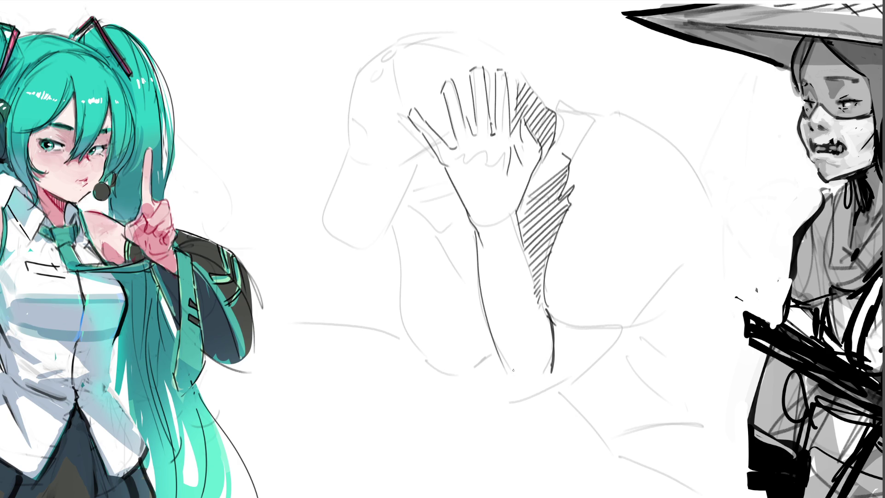
- Ink a diagonal beside the hand, hatch the armpit, and ink the cap's left edge
{"action": "mouse_move", "coordinate": [436, 157]}
{"action": "left_mouse_down"}
{"action": "mouse_move", "coordinate": [404, 225]}
{"action": "mouse_move", "coordinate": [440, 230]}
{"action": "mouse_move", "coordinate": [461, 218]}
{"action": "left_mouse_up"}
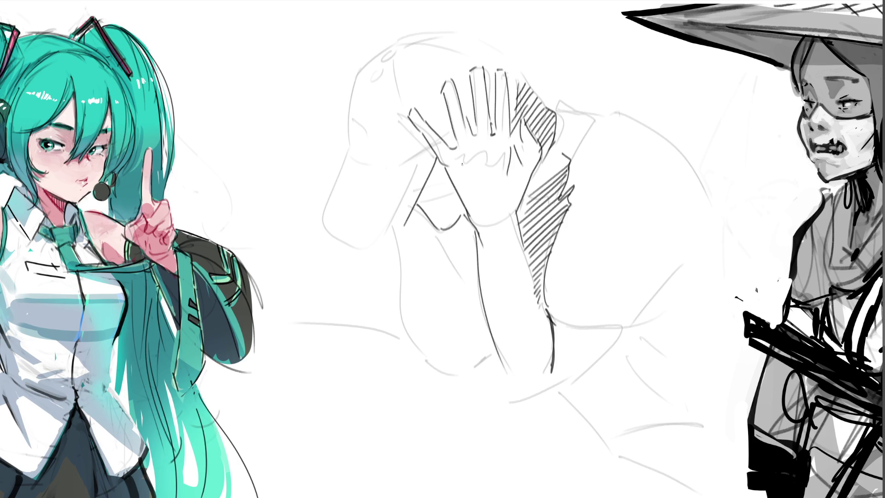
{"action": "left_click_drag", "start_coordinate": [412, 215], "coordinate": [488, 330]}
{"action": "mouse_move", "coordinate": [416, 206]}
{"action": "left_mouse_down"}
{"action": "mouse_move", "coordinate": [420, 221]}
{"action": "mouse_move", "coordinate": [475, 272]}
{"action": "mouse_move", "coordinate": [492, 329]}
{"action": "left_mouse_up"}
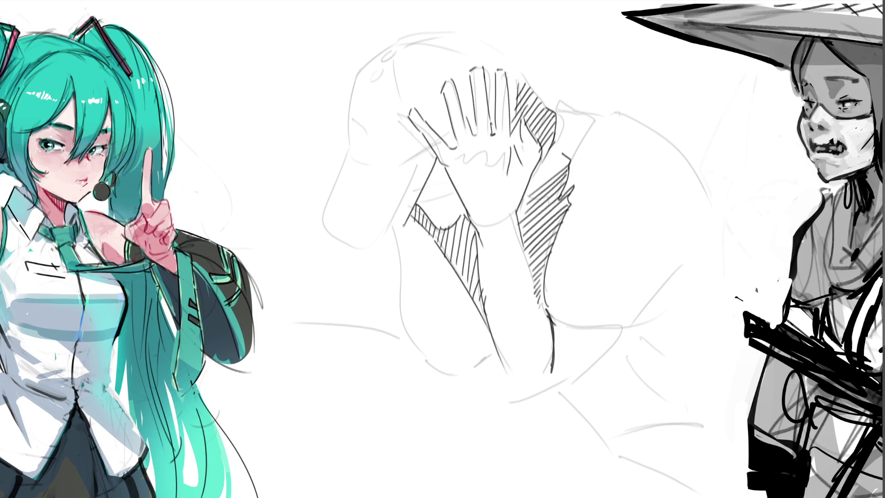
{"action": "left_click_drag", "start_coordinate": [344, 157], "coordinate": [340, 168]}
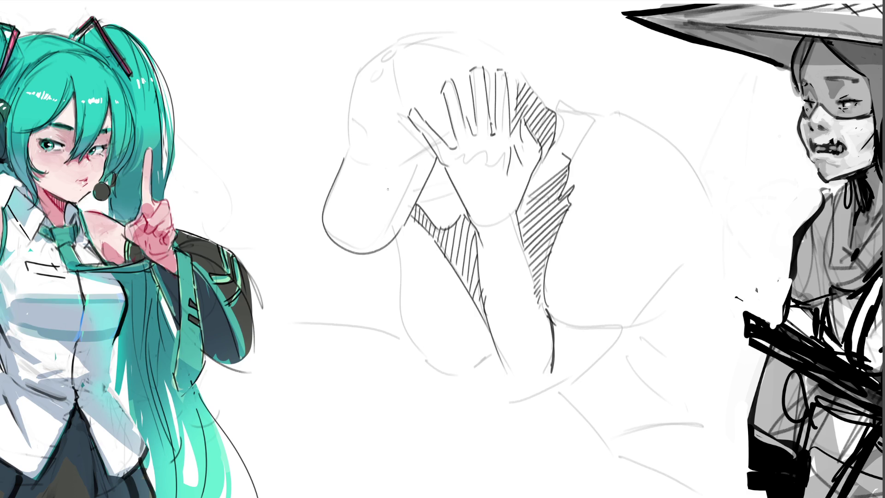
- Redraw the outer arm outline and hatch the forearm's right edge
{"action": "key", "text": "ctrl+z"}
{"action": "mouse_move", "coordinate": [395, 237]}
{"action": "left_mouse_down"}
{"action": "mouse_move", "coordinate": [439, 365]}
{"action": "mouse_move", "coordinate": [476, 387]}
{"action": "mouse_move", "coordinate": [496, 373]}
{"action": "left_mouse_up"}
{"action": "left_click_drag", "start_coordinate": [490, 325], "coordinate": [478, 364]}
{"action": "left_click_drag", "start_coordinate": [488, 339], "coordinate": [486, 377]}
{"action": "mouse_move", "coordinate": [497, 334]}
{"action": "left_mouse_down"}
{"action": "mouse_move", "coordinate": [488, 363]}
{"action": "mouse_move", "coordinate": [491, 348]}
{"action": "left_mouse_up"}
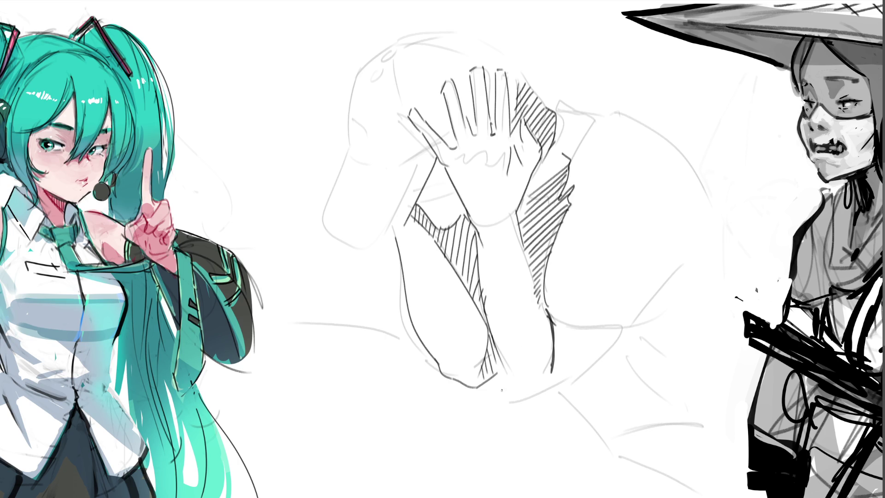
{"action": "mouse_move", "coordinate": [444, 380]}
{"action": "left_mouse_down"}
{"action": "mouse_move", "coordinate": [474, 397]}
{"action": "mouse_move", "coordinate": [511, 387]}
{"action": "mouse_move", "coordinate": [463, 392]}
{"action": "left_mouse_up"}
- Add vertical hatching below the forearm and ink a longer forearm contour
{"action": "left_click_drag", "start_coordinate": [467, 383], "coordinate": [468, 396]}
{"action": "mouse_move", "coordinate": [472, 382]}
{"action": "left_mouse_down"}
{"action": "mouse_move", "coordinate": [474, 399]}
{"action": "mouse_move", "coordinate": [481, 395]}
{"action": "left_mouse_up"}
{"action": "left_click_drag", "start_coordinate": [492, 379], "coordinate": [501, 392]}
{"action": "left_click_drag", "start_coordinate": [505, 373], "coordinate": [512, 389]}
{"action": "left_click_drag", "start_coordinate": [489, 325], "coordinate": [521, 401]}
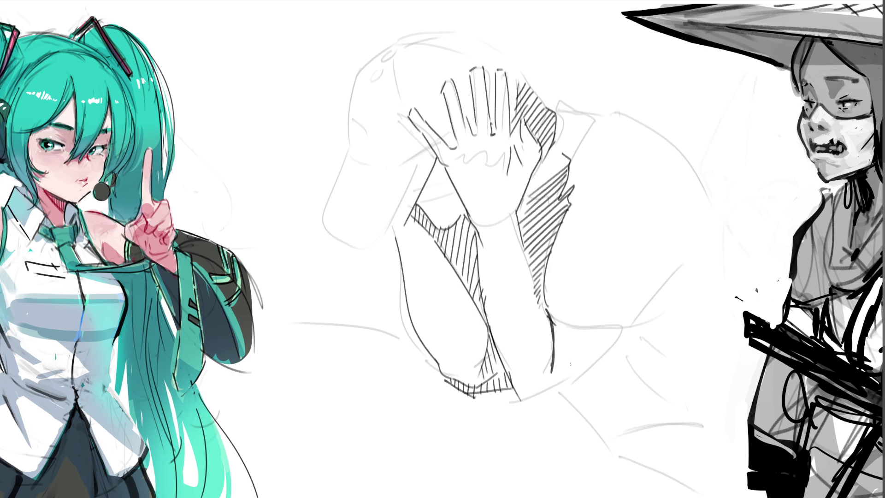
{"action": "left_click_drag", "start_coordinate": [553, 376], "coordinate": [550, 382]}
{"action": "key", "text": "ctrl+z"}
{"action": "mouse_move", "coordinate": [499, 360]}
{"action": "left_mouse_down"}
{"action": "mouse_move", "coordinate": [521, 411]}
{"action": "mouse_move", "coordinate": [543, 412]}
{"action": "mouse_move", "coordinate": [582, 393]}
{"action": "mouse_move", "coordinate": [643, 324]}
{"action": "left_mouse_up"}
{"action": "key", "text": "ctrl+z"}
{"action": "key", "text": "ctrl+z"}
{"action": "key", "text": "ctrl+z"}
- Ink the curve under the forearm, the lower-right cloth, and the figure's right-side outline
{"action": "mouse_move", "coordinate": [546, 310]}
{"action": "left_mouse_down"}
{"action": "mouse_move", "coordinate": [662, 322]}
{"action": "mouse_move", "coordinate": [694, 252]}
{"action": "left_mouse_up"}
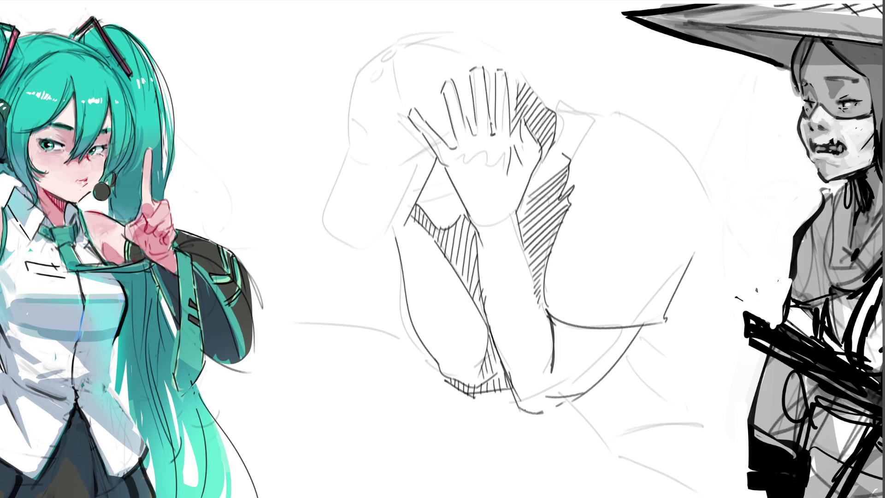
{"action": "left_click_drag", "start_coordinate": [520, 409], "coordinate": [599, 434]}
{"action": "left_click_drag", "start_coordinate": [603, 434], "coordinate": [639, 497]}
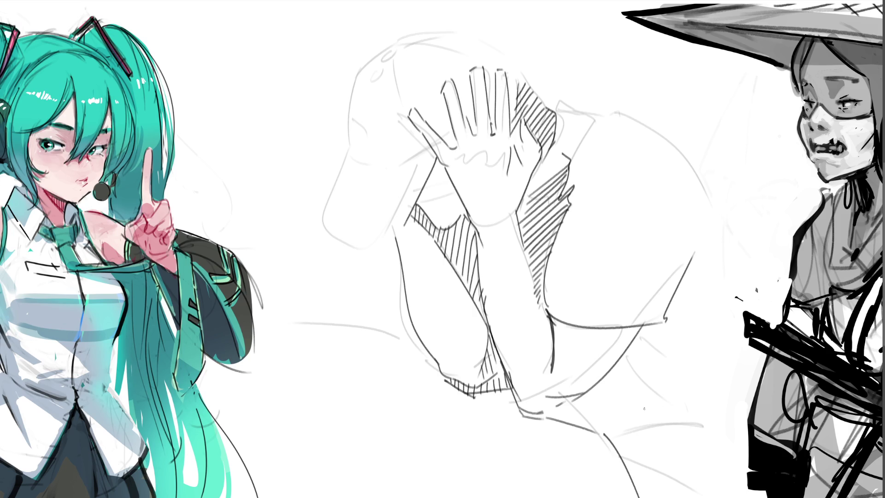
{"action": "left_click_drag", "start_coordinate": [628, 468], "coordinate": [712, 438]}
{"action": "left_click_drag", "start_coordinate": [650, 390], "coordinate": [711, 439]}
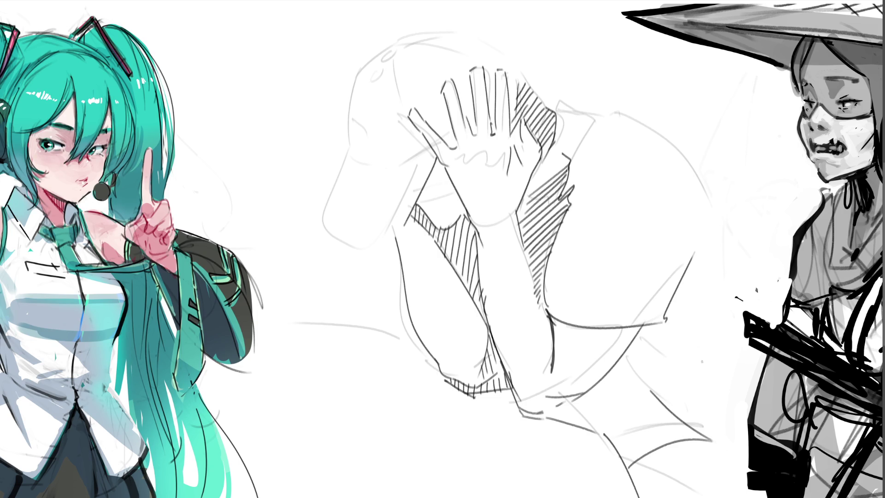
{"action": "left_click_drag", "start_coordinate": [652, 392], "coordinate": [723, 335]}
{"action": "left_click_drag", "start_coordinate": [657, 140], "coordinate": [649, 316]}
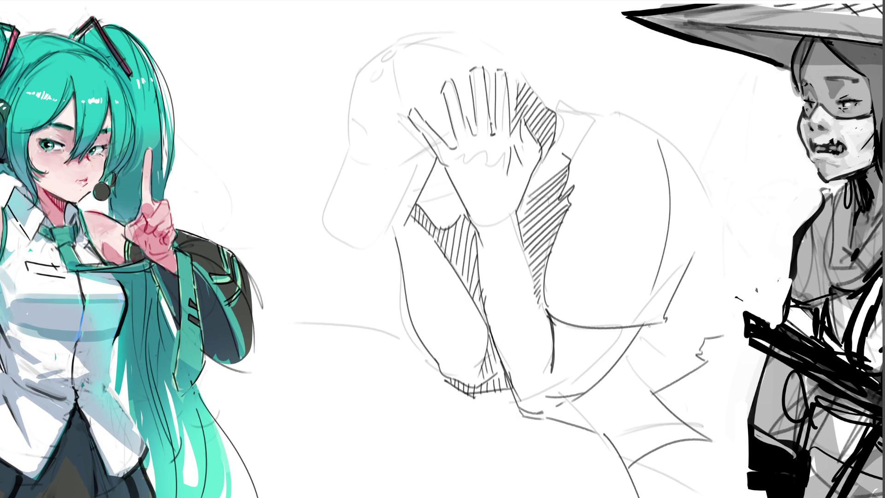
{"action": "key", "text": "ctrl+z"}
{"action": "mouse_move", "coordinate": [652, 130]}
{"action": "left_mouse_down"}
{"action": "mouse_move", "coordinate": [668, 274]}
{"action": "mouse_move", "coordinate": [634, 319]}
{"action": "left_mouse_up"}
- Hatch the shadow under the arm and the right cloth, then darken the finger gaps
{"action": "mouse_move", "coordinate": [537, 399]}
{"action": "left_mouse_down"}
{"action": "mouse_move", "coordinate": [540, 408]}
{"action": "mouse_move", "coordinate": [571, 400]}
{"action": "mouse_move", "coordinate": [691, 264]}
{"action": "mouse_move", "coordinate": [680, 216]}
{"action": "mouse_move", "coordinate": [691, 199]}
{"action": "mouse_move", "coordinate": [673, 152]}
{"action": "mouse_move", "coordinate": [711, 241]}
{"action": "left_mouse_up"}
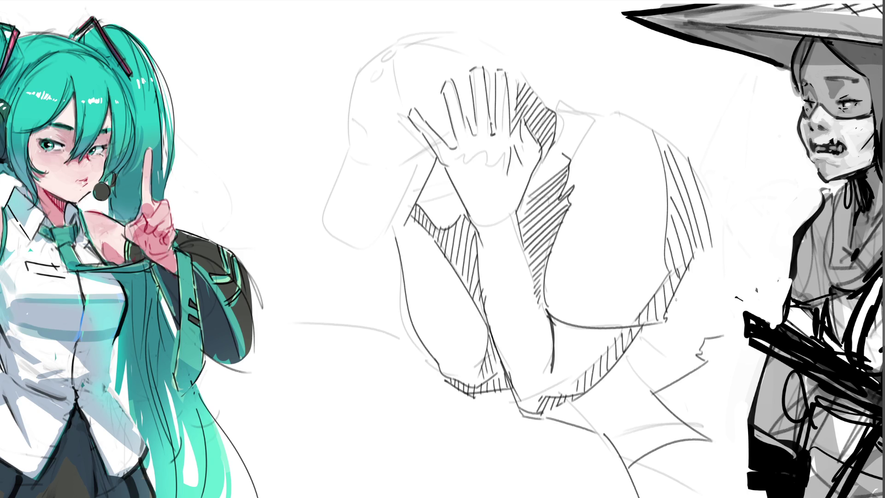
{"action": "mouse_move", "coordinate": [540, 414]}
{"action": "left_mouse_down"}
{"action": "mouse_move", "coordinate": [593, 414]}
{"action": "mouse_move", "coordinate": [607, 440]}
{"action": "mouse_move", "coordinate": [629, 451]}
{"action": "mouse_move", "coordinate": [671, 412]}
{"action": "mouse_move", "coordinate": [681, 420]}
{"action": "mouse_move", "coordinate": [692, 394]}
{"action": "left_mouse_up"}
{"action": "mouse_move", "coordinate": [634, 350]}
{"action": "left_mouse_down"}
{"action": "mouse_move", "coordinate": [653, 346]}
{"action": "mouse_move", "coordinate": [668, 359]}
{"action": "mouse_move", "coordinate": [692, 336]}
{"action": "mouse_move", "coordinate": [716, 332]}
{"action": "mouse_move", "coordinate": [724, 239]}
{"action": "left_mouse_up"}
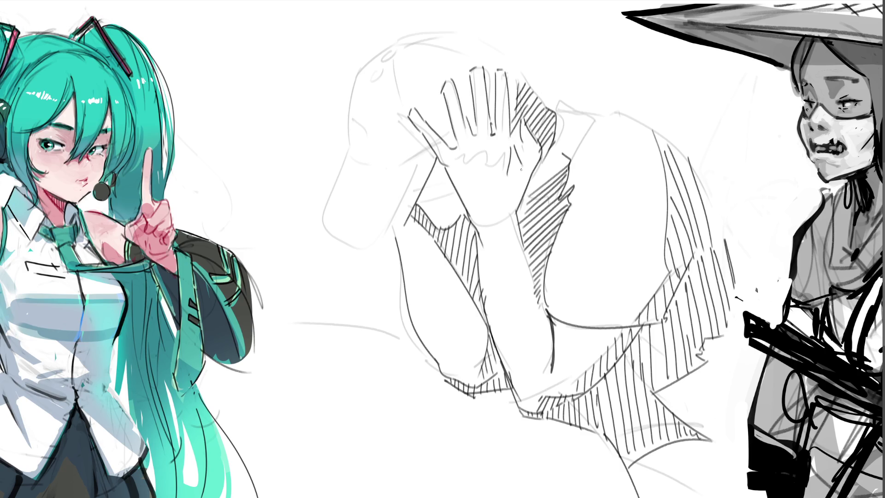
{"action": "left_click_drag", "start_coordinate": [526, 173], "coordinate": [515, 208]}
{"action": "mouse_move", "coordinate": [521, 139]}
{"action": "left_mouse_down"}
{"action": "mouse_move", "coordinate": [511, 144]}
{"action": "mouse_move", "coordinate": [525, 168]}
{"action": "left_mouse_up"}
{"action": "left_click_drag", "start_coordinate": [494, 102], "coordinate": [495, 139]}
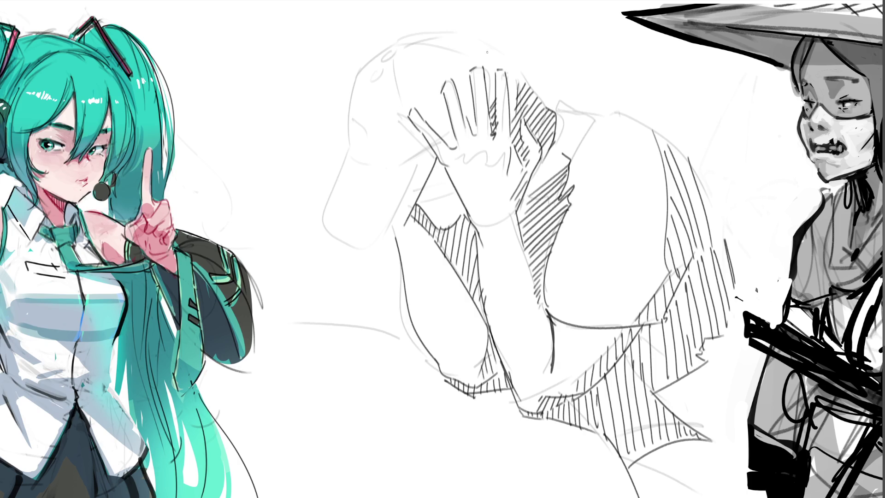
{"action": "left_click_drag", "start_coordinate": [470, 99], "coordinate": [477, 136]}
{"action": "mouse_move", "coordinate": [426, 108]}
{"action": "left_mouse_down"}
{"action": "mouse_move", "coordinate": [438, 102]}
{"action": "mouse_move", "coordinate": [422, 119]}
{"action": "mouse_move", "coordinate": [405, 119]}
{"action": "left_mouse_up"}
{"action": "mouse_move", "coordinate": [402, 155]}
{"action": "left_mouse_down"}
{"action": "mouse_move", "coordinate": [414, 125]}
{"action": "mouse_move", "coordinate": [405, 145]}
{"action": "mouse_move", "coordinate": [413, 127]}
{"action": "mouse_move", "coordinate": [453, 148]}
{"action": "left_mouse_up"}
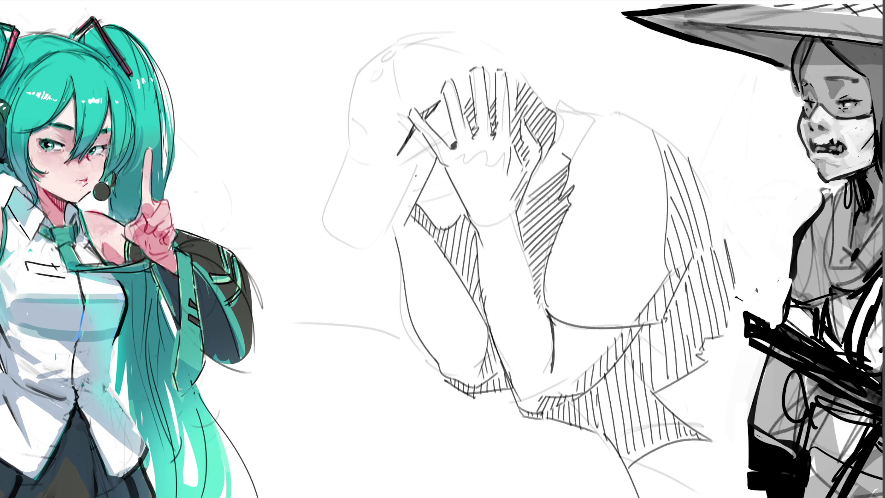
{"action": "left_click_drag", "start_coordinate": [352, 155], "coordinate": [426, 156]}
- Ink the cap brim's bottom and left edges and the cap's back outline
{"action": "key", "text": "ctrl+z"}
{"action": "left_click_drag", "start_coordinate": [350, 151], "coordinate": [426, 158]}
{"action": "mouse_move", "coordinate": [351, 150]}
{"action": "left_mouse_down"}
{"action": "mouse_move", "coordinate": [325, 222]}
{"action": "mouse_move", "coordinate": [399, 244]}
{"action": "left_mouse_up"}
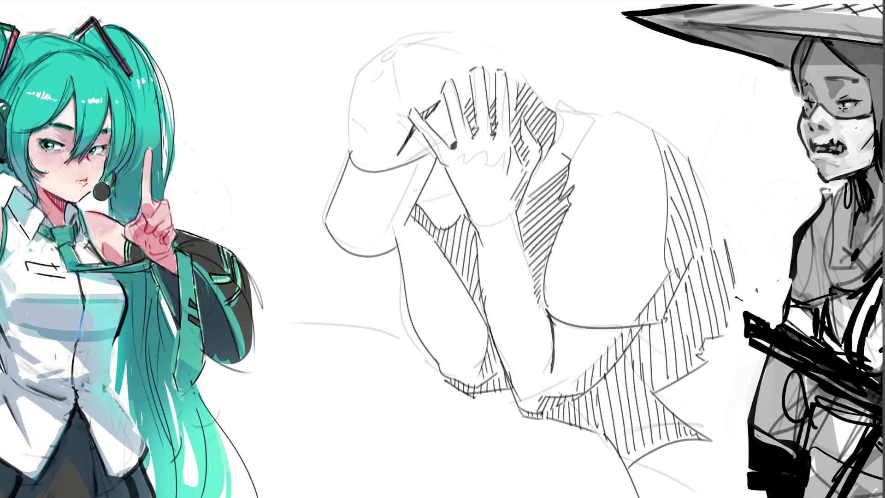
{"action": "key", "text": "ctrl+z"}
{"action": "mouse_move", "coordinate": [324, 222]}
{"action": "left_mouse_down"}
{"action": "mouse_move", "coordinate": [335, 244]}
{"action": "mouse_move", "coordinate": [401, 241]}
{"action": "mouse_move", "coordinate": [412, 215]}
{"action": "left_mouse_up"}
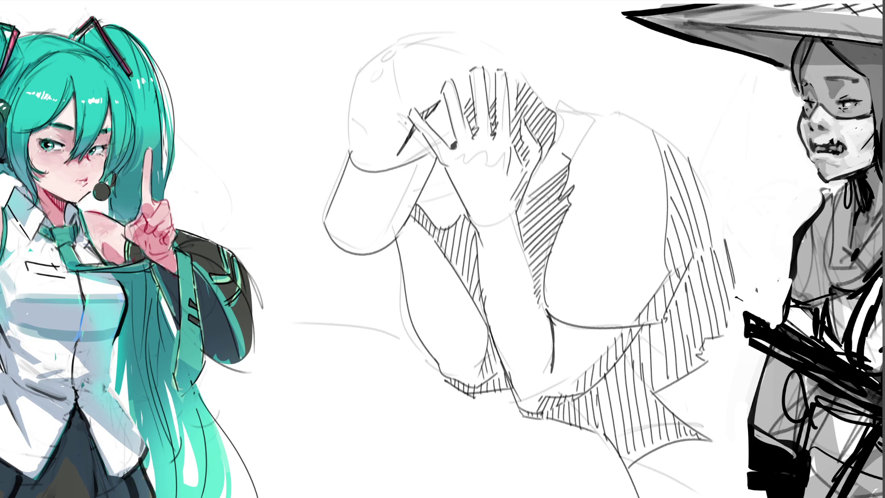
{"action": "left_click_drag", "start_coordinate": [342, 106], "coordinate": [350, 160]}
{"action": "mouse_move", "coordinate": [342, 119]}
{"action": "left_mouse_down"}
{"action": "mouse_move", "coordinate": [355, 68]}
{"action": "mouse_move", "coordinate": [374, 47]}
{"action": "mouse_move", "coordinate": [417, 30]}
{"action": "mouse_move", "coordinate": [492, 21]}
{"action": "mouse_move", "coordinate": [529, 91]}
{"action": "left_mouse_up"}
{"action": "key", "text": "ctrl+z"}
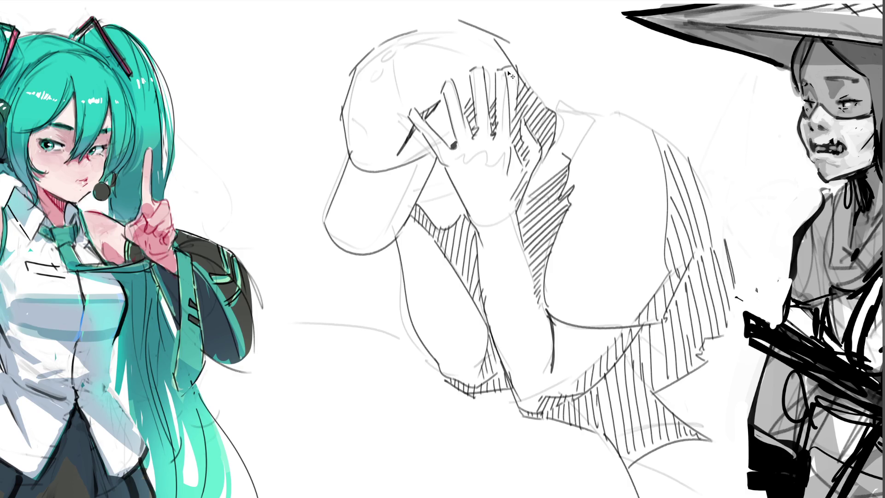
- Define the finger edges against the cap and add fingertip arcs on thumb and fingers
{"action": "left_click_drag", "start_coordinate": [511, 60], "coordinate": [509, 115]}
{"action": "left_click_drag", "start_coordinate": [499, 63], "coordinate": [498, 119]}
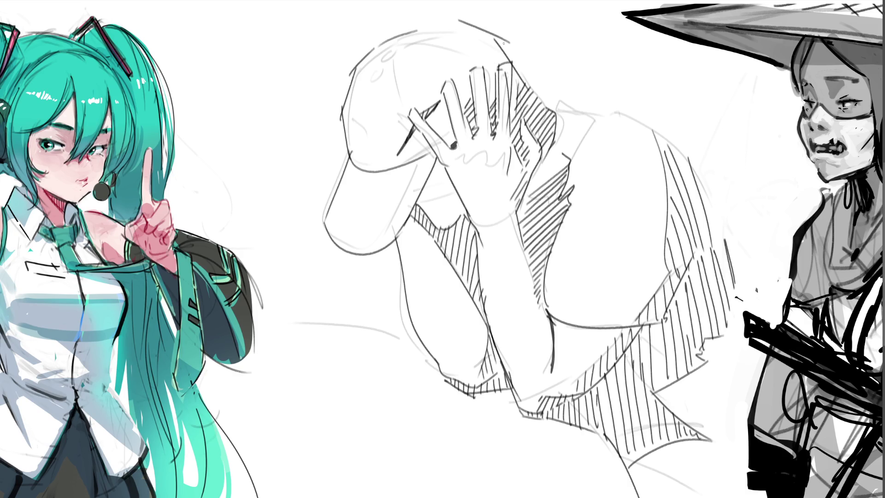
{"action": "left_click_drag", "start_coordinate": [476, 83], "coordinate": [483, 72]}
{"action": "left_click_drag", "start_coordinate": [442, 97], "coordinate": [451, 90]}
{"action": "left_click_drag", "start_coordinate": [411, 121], "coordinate": [425, 112]}
{"action": "left_click_drag", "start_coordinate": [502, 73], "coordinate": [510, 68]}
- Ink the top of the cap with a highlight arc and small shading marks
{"action": "left_click_drag", "start_coordinate": [415, 28], "coordinate": [445, 17]}
{"action": "mouse_move", "coordinate": [380, 56]}
{"action": "left_mouse_down"}
{"action": "mouse_move", "coordinate": [399, 41]}
{"action": "mouse_move", "coordinate": [384, 79]}
{"action": "mouse_move", "coordinate": [402, 102]}
{"action": "left_mouse_up"}
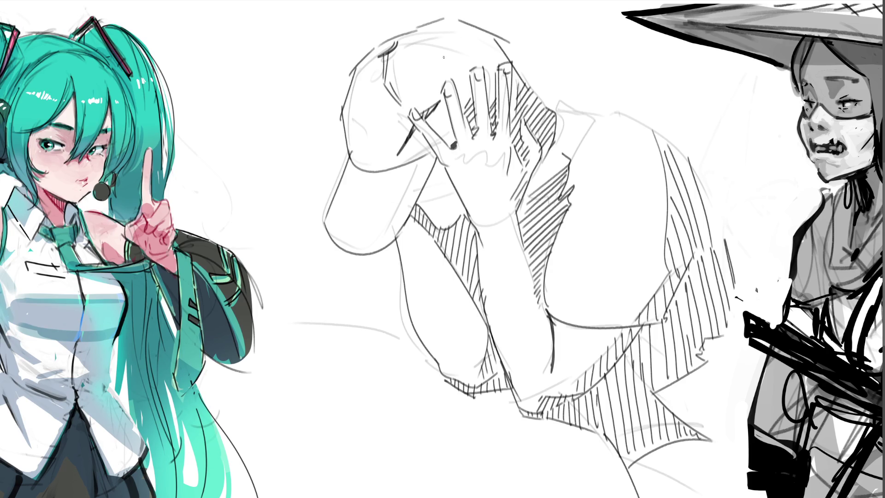
{"action": "left_click_drag", "start_coordinate": [402, 48], "coordinate": [473, 42]}
{"action": "left_click_drag", "start_coordinate": [370, 107], "coordinate": [370, 115]}
{"action": "left_click_drag", "start_coordinate": [429, 76], "coordinate": [429, 83]}
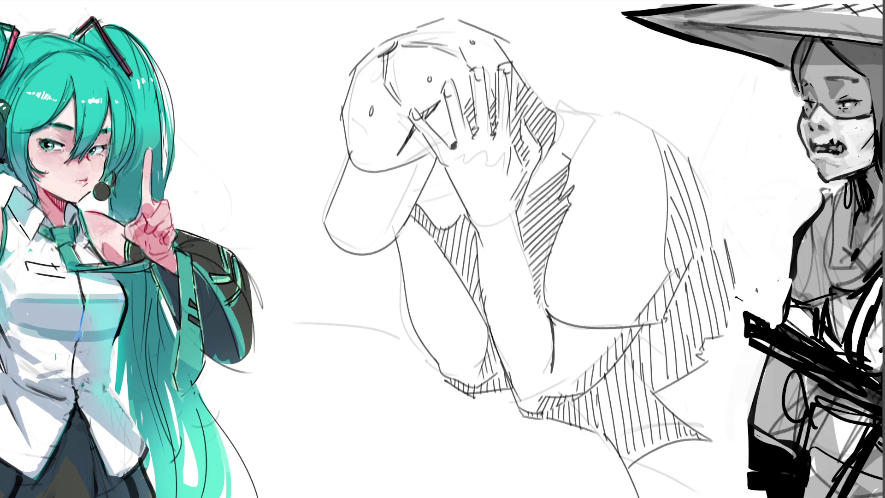
- Add short dark strokes along the cap's left edge
{"action": "mouse_move", "coordinate": [343, 94]}
{"action": "left_mouse_down"}
{"action": "mouse_move", "coordinate": [348, 76]}
{"action": "mouse_move", "coordinate": [345, 83]}
{"action": "left_mouse_up"}
- Hatch the shadow under the cap brim with diagonal pencil strokes
{"action": "left_click_drag", "start_coordinate": [429, 217], "coordinate": [456, 221]}
{"action": "left_click_drag", "start_coordinate": [417, 200], "coordinate": [464, 215]}
{"action": "mouse_move", "coordinate": [424, 184]}
{"action": "left_mouse_down"}
{"action": "mouse_move", "coordinate": [466, 204]}
{"action": "mouse_move", "coordinate": [458, 191]}
{"action": "left_mouse_up"}
{"action": "mouse_move", "coordinate": [432, 167]}
{"action": "left_mouse_down"}
{"action": "mouse_move", "coordinate": [454, 179]}
{"action": "mouse_move", "coordinate": [448, 169]}
{"action": "left_mouse_up"}
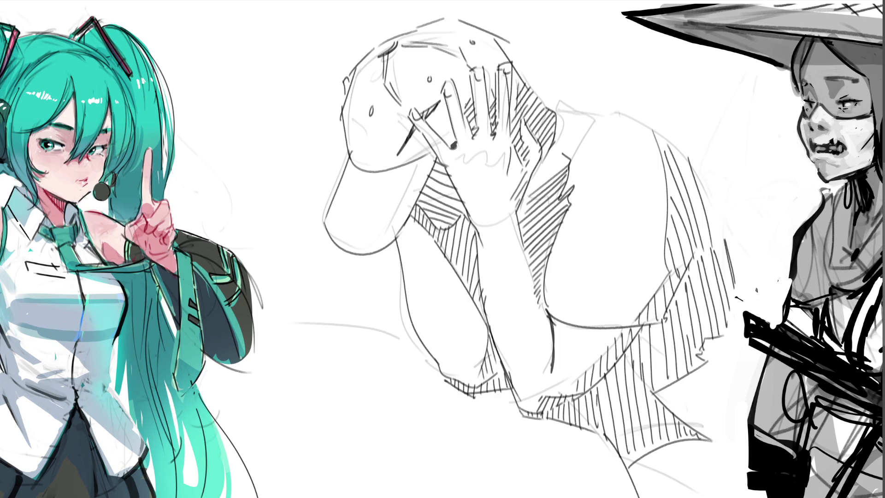
- Darken the finger edge and outline the palm, hatching across it and down the wrist
{"action": "left_click_drag", "start_coordinate": [475, 122], "coordinate": [474, 145]}
{"action": "left_click_drag", "start_coordinate": [475, 155], "coordinate": [490, 192]}
{"action": "mouse_move", "coordinate": [514, 153]}
{"action": "left_mouse_down"}
{"action": "mouse_move", "coordinate": [490, 183]}
{"action": "mouse_move", "coordinate": [510, 265]}
{"action": "left_mouse_up"}
{"action": "left_click_drag", "start_coordinate": [527, 254], "coordinate": [517, 272]}
{"action": "left_click_drag", "start_coordinate": [530, 273], "coordinate": [524, 307]}
{"action": "left_click_drag", "start_coordinate": [539, 302], "coordinate": [530, 321]}
- Wrap curved contour lines around both forearms, then begin a first stroke below the figure
{"action": "left_click_drag", "start_coordinate": [494, 291], "coordinate": [515, 289]}
{"action": "left_click_drag", "start_coordinate": [489, 319], "coordinate": [536, 311]}
{"action": "left_click_drag", "start_coordinate": [500, 350], "coordinate": [547, 339]}
{"action": "mouse_move", "coordinate": [511, 376]}
{"action": "left_mouse_down"}
{"action": "mouse_move", "coordinate": [547, 372]}
{"action": "mouse_move", "coordinate": [549, 391]}
{"action": "left_mouse_up"}
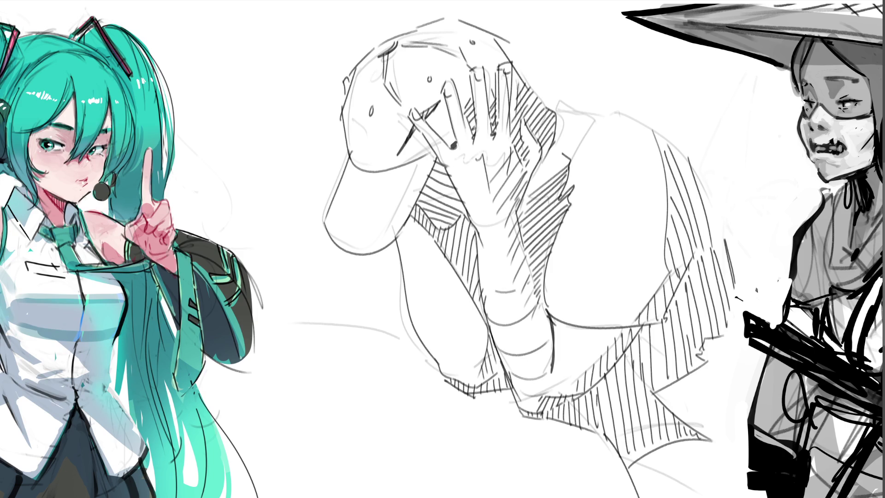
{"action": "mouse_move", "coordinate": [407, 272]}
{"action": "left_mouse_down"}
{"action": "mouse_move", "coordinate": [428, 272]}
{"action": "mouse_move", "coordinate": [427, 297]}
{"action": "left_mouse_up"}
{"action": "mouse_move", "coordinate": [404, 304]}
{"action": "left_mouse_down"}
{"action": "mouse_move", "coordinate": [428, 319]}
{"action": "mouse_move", "coordinate": [437, 347]}
{"action": "left_mouse_up"}
{"action": "left_click_drag", "start_coordinate": [428, 349], "coordinate": [444, 363]}
{"action": "left_click_drag", "start_coordinate": [401, 235], "coordinate": [415, 285]}
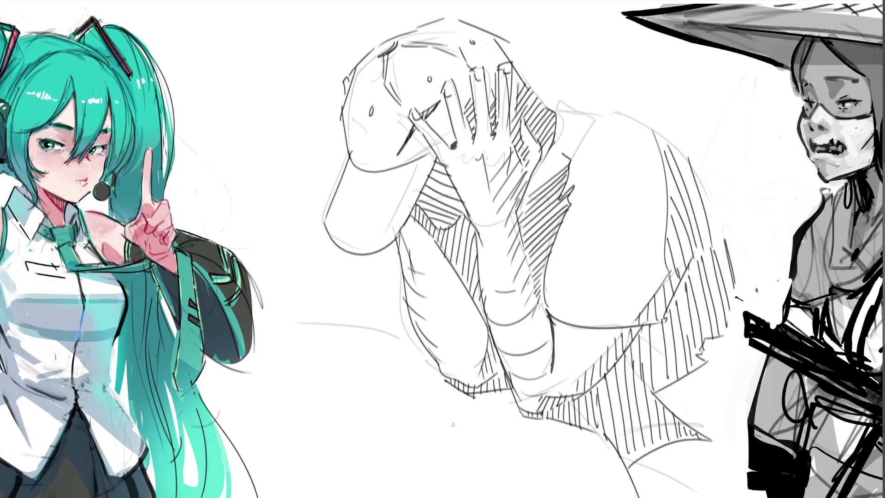
{"action": "left_click_drag", "start_coordinate": [450, 423], "coordinate": [422, 488]}
- Block in a rough rounded shape with body, handle and top-rim strokes below the figure
{"action": "mouse_move", "coordinate": [447, 424]}
{"action": "left_mouse_down"}
{"action": "mouse_move", "coordinate": [464, 438]}
{"action": "mouse_move", "coordinate": [467, 421]}
{"action": "mouse_move", "coordinate": [500, 437]}
{"action": "mouse_move", "coordinate": [522, 476]}
{"action": "left_mouse_up"}
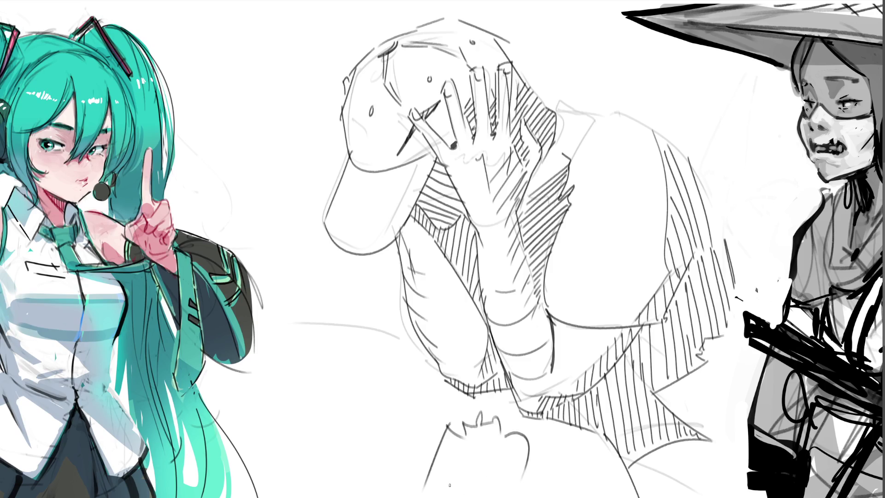
{"action": "left_click_drag", "start_coordinate": [459, 449], "coordinate": [445, 489]}
{"action": "left_click_drag", "start_coordinate": [497, 437], "coordinate": [488, 491]}
{"action": "left_click_drag", "start_coordinate": [505, 439], "coordinate": [494, 497]}
{"action": "left_click_drag", "start_coordinate": [528, 459], "coordinate": [526, 496]}
{"action": "left_click_drag", "start_coordinate": [531, 458], "coordinate": [536, 497]}
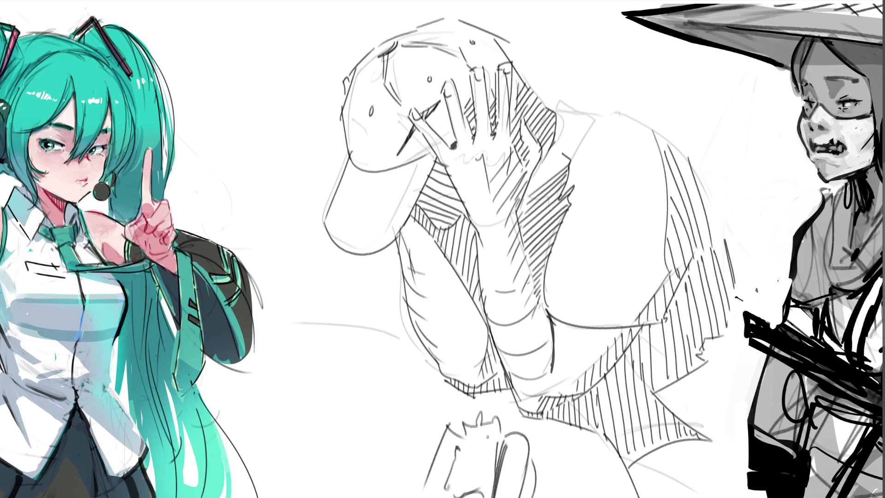
{"action": "mouse_move", "coordinate": [454, 422]}
{"action": "left_mouse_down"}
{"action": "mouse_move", "coordinate": [520, 426]}
{"action": "mouse_move", "coordinate": [540, 437]}
{"action": "mouse_move", "coordinate": [564, 497]}
{"action": "left_mouse_up"}
{"action": "left_click_drag", "start_coordinate": [440, 429], "coordinate": [395, 490]}
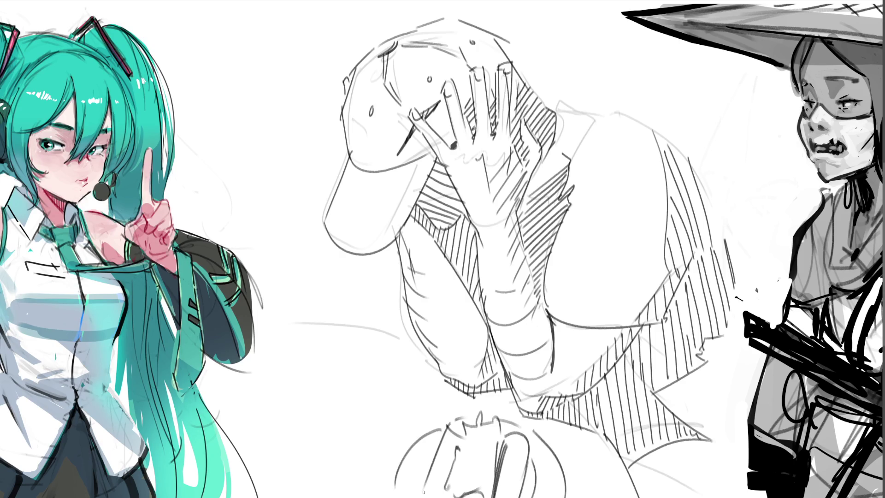
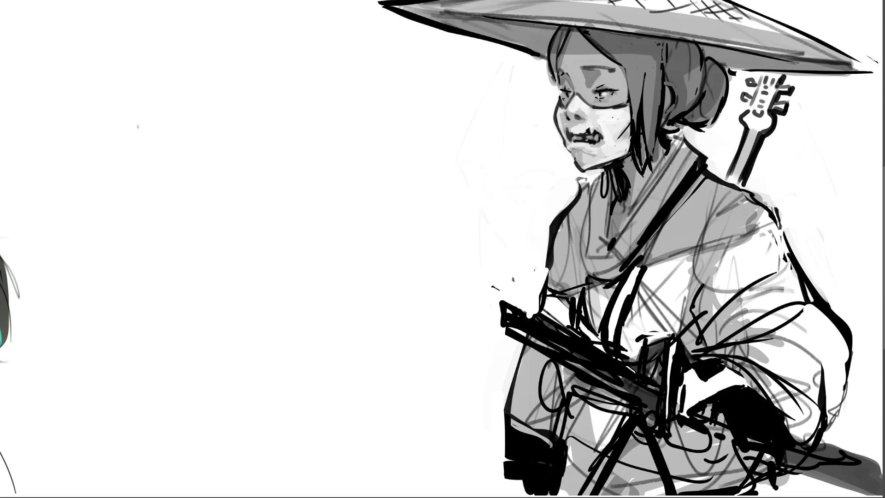
- Sketch the sausage outline in grey pencil, with a small X at its end
{"action": "mouse_move", "coordinate": [158, 128]}
{"action": "left_mouse_down"}
{"action": "mouse_move", "coordinate": [95, 121]}
{"action": "mouse_move", "coordinate": [140, 186]}
{"action": "left_mouse_up"}
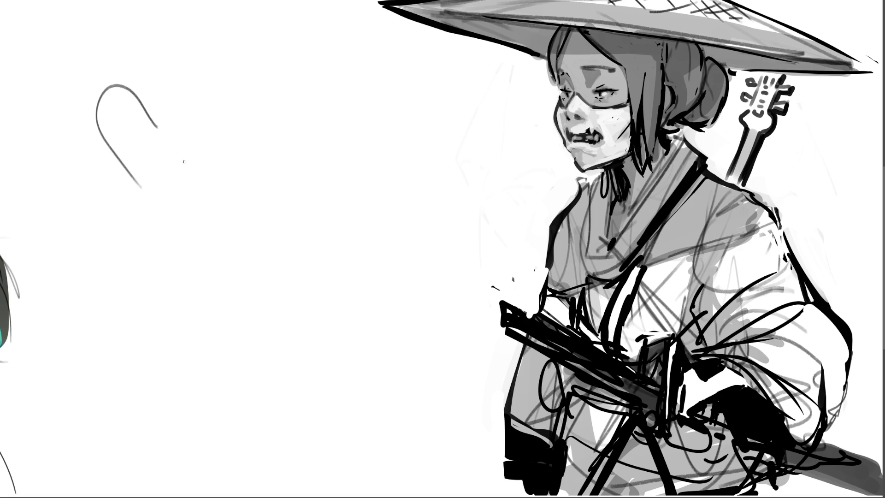
{"action": "left_click_drag", "start_coordinate": [159, 125], "coordinate": [305, 273]}
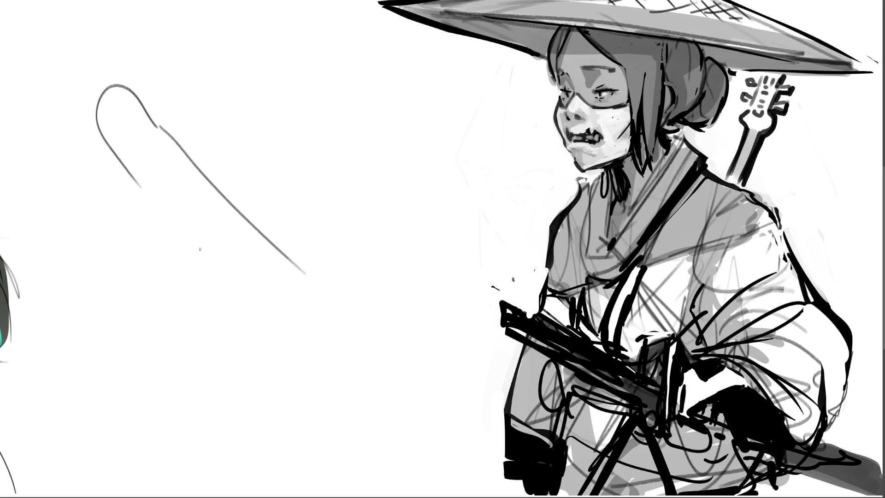
{"action": "left_click_drag", "start_coordinate": [139, 193], "coordinate": [260, 324]}
{"action": "mouse_move", "coordinate": [306, 276]}
{"action": "left_mouse_down"}
{"action": "mouse_move", "coordinate": [346, 345]}
{"action": "mouse_move", "coordinate": [270, 344]}
{"action": "left_mouse_up"}
{"action": "mouse_move", "coordinate": [331, 325]}
{"action": "left_mouse_down"}
{"action": "mouse_move", "coordinate": [346, 338]}
{"action": "mouse_move", "coordinate": [332, 347]}
{"action": "left_mouse_up"}
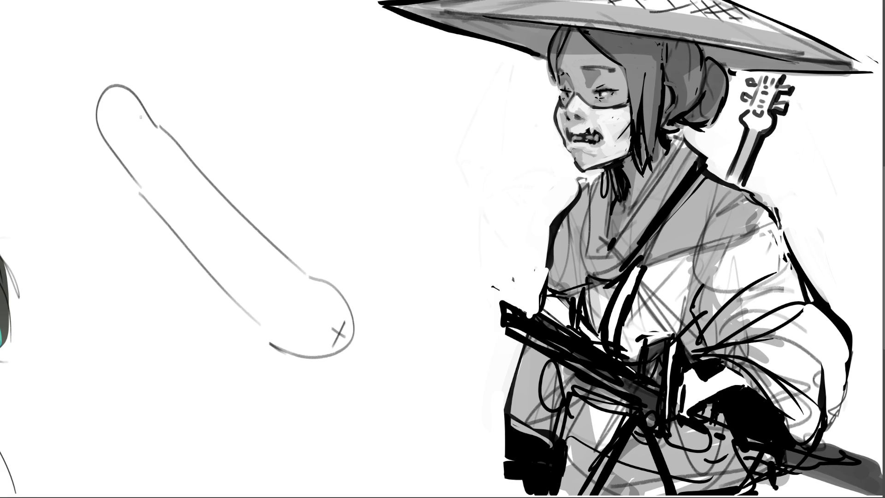
- Sketch the upper bun half along the sausage, outlining its top and long edges
{"action": "mouse_move", "coordinate": [146, 144]}
{"action": "left_mouse_down"}
{"action": "mouse_move", "coordinate": [136, 175]}
{"action": "mouse_move", "coordinate": [184, 143]}
{"action": "mouse_move", "coordinate": [199, 168]}
{"action": "left_mouse_up"}
{"action": "mouse_move", "coordinate": [133, 171]}
{"action": "left_mouse_down"}
{"action": "mouse_move", "coordinate": [141, 206]}
{"action": "mouse_move", "coordinate": [191, 263]}
{"action": "left_mouse_up"}
{"action": "left_click_drag", "start_coordinate": [145, 107], "coordinate": [144, 86]}
{"action": "mouse_move", "coordinate": [145, 86]}
{"action": "left_mouse_down"}
{"action": "mouse_move", "coordinate": [182, 120]}
{"action": "mouse_move", "coordinate": [172, 58]}
{"action": "mouse_move", "coordinate": [192, 71]}
{"action": "mouse_move", "coordinate": [325, 224]}
{"action": "mouse_move", "coordinate": [350, 284]}
{"action": "left_mouse_up"}
{"action": "left_click_drag", "start_coordinate": [247, 189], "coordinate": [256, 200]}
{"action": "mouse_move", "coordinate": [201, 137]}
{"action": "left_mouse_down"}
{"action": "mouse_move", "coordinate": [301, 264]}
{"action": "mouse_move", "coordinate": [345, 288]}
{"action": "left_mouse_up"}
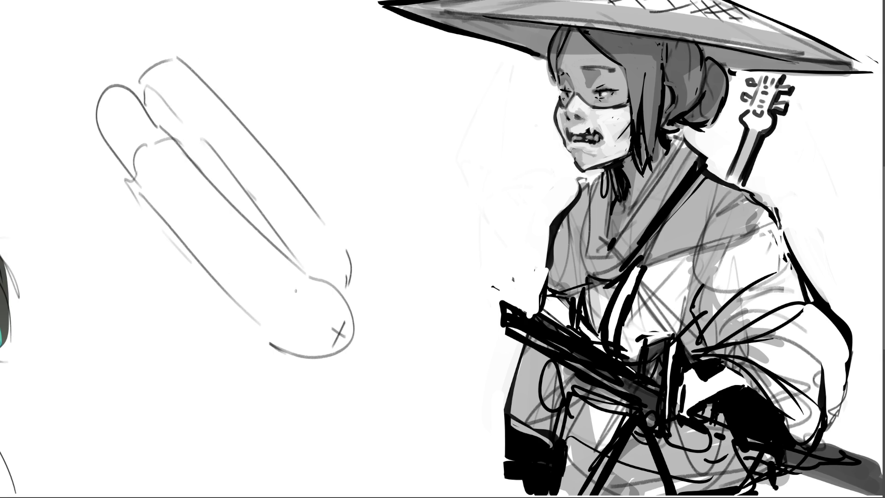
- Draw the lower bun half with an inner line and texture dashes; undo a trial tip line
{"action": "mouse_move", "coordinate": [53, 114]}
{"action": "left_mouse_down"}
{"action": "mouse_move", "coordinate": [76, 96]}
{"action": "mouse_move", "coordinate": [109, 139]}
{"action": "left_mouse_up"}
{"action": "left_click_drag", "start_coordinate": [50, 115], "coordinate": [131, 275]}
{"action": "mouse_move", "coordinate": [99, 244]}
{"action": "left_mouse_down"}
{"action": "mouse_move", "coordinate": [240, 375]}
{"action": "mouse_move", "coordinate": [266, 352]}
{"action": "left_mouse_up"}
{"action": "mouse_move", "coordinate": [105, 141]}
{"action": "left_mouse_down"}
{"action": "mouse_move", "coordinate": [247, 325]}
{"action": "mouse_move", "coordinate": [239, 338]}
{"action": "left_mouse_up"}
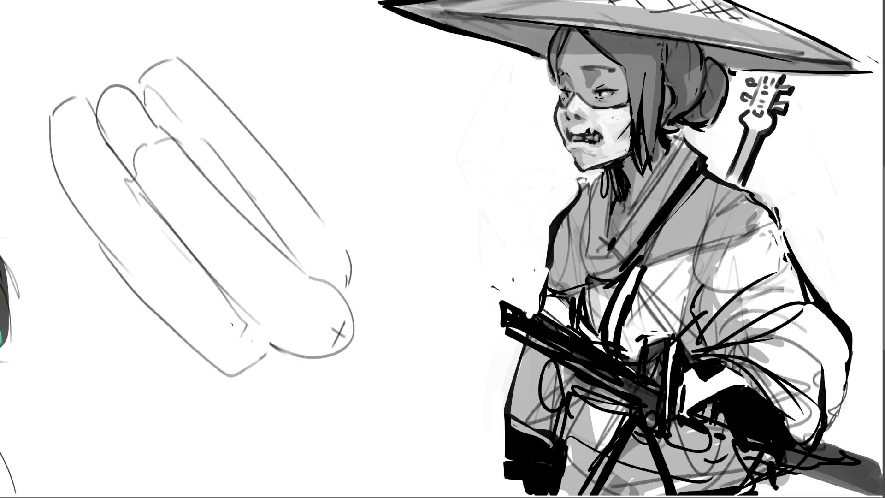
{"action": "mouse_move", "coordinate": [60, 133]}
{"action": "left_mouse_down"}
{"action": "mouse_move", "coordinate": [62, 167]}
{"action": "mouse_move", "coordinate": [77, 196]}
{"action": "left_mouse_up"}
{"action": "left_click_drag", "start_coordinate": [69, 119], "coordinate": [63, 137]}
{"action": "mouse_move", "coordinate": [88, 189]}
{"action": "left_mouse_down"}
{"action": "mouse_move", "coordinate": [100, 232]}
{"action": "mouse_move", "coordinate": [116, 246]}
{"action": "left_mouse_up"}
{"action": "left_click_drag", "start_coordinate": [148, 296], "coordinate": [152, 301]}
{"action": "left_click_drag", "start_coordinate": [310, 277], "coordinate": [331, 290]}
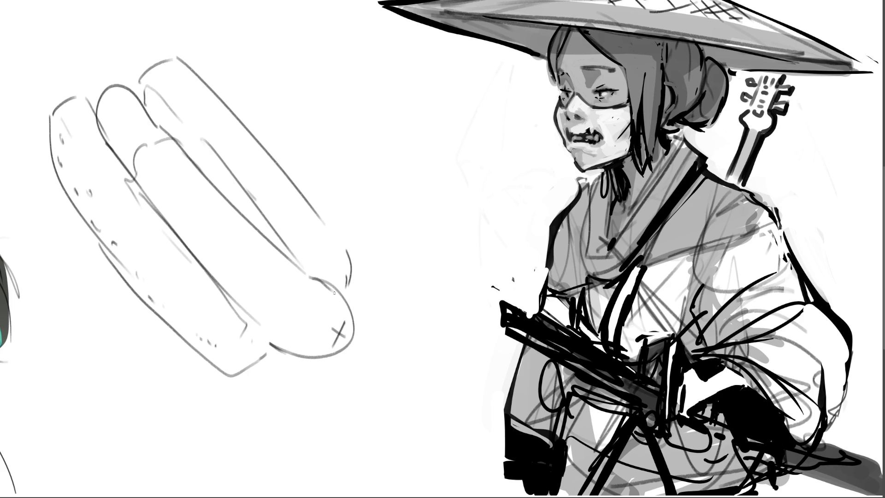
{"action": "key", "text": "ctrl+z"}
- Erase the sausage tip's outline and redraw it as a dark line
{"action": "key", "text": "e"}
{"action": "mouse_move", "coordinate": [313, 276]}
{"action": "left_mouse_down"}
{"action": "mouse_move", "coordinate": [348, 299]}
{"action": "mouse_move", "coordinate": [339, 327]}
{"action": "left_mouse_up"}
{"action": "left_click_drag", "start_coordinate": [313, 282], "coordinate": [349, 314]}
{"action": "key", "text": "ctrl+z"}
{"action": "left_click_drag", "start_coordinate": [313, 282], "coordinate": [350, 315]}
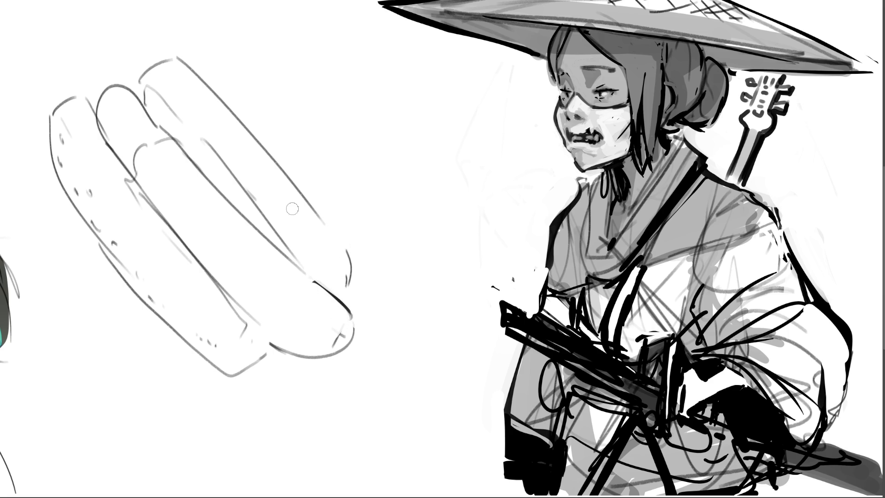
- Paint dark grey shading along the sausage with a larger brush, undoing unwanted strokes
{"action": "left_click_drag", "start_coordinate": [125, 148], "coordinate": [135, 165]}
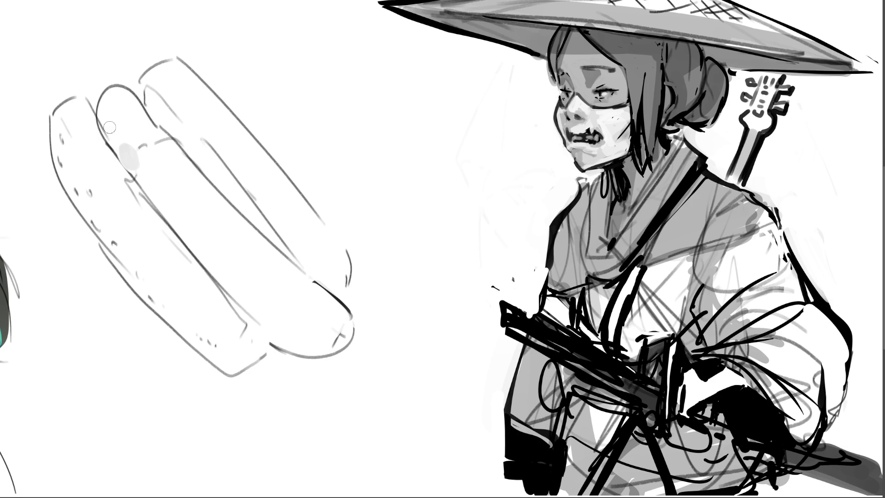
{"action": "key", "text": "ctrl+z"}
{"action": "left_click_drag", "start_coordinate": [130, 172], "coordinate": [180, 247]}
{"action": "key", "text": "ctrl+z"}
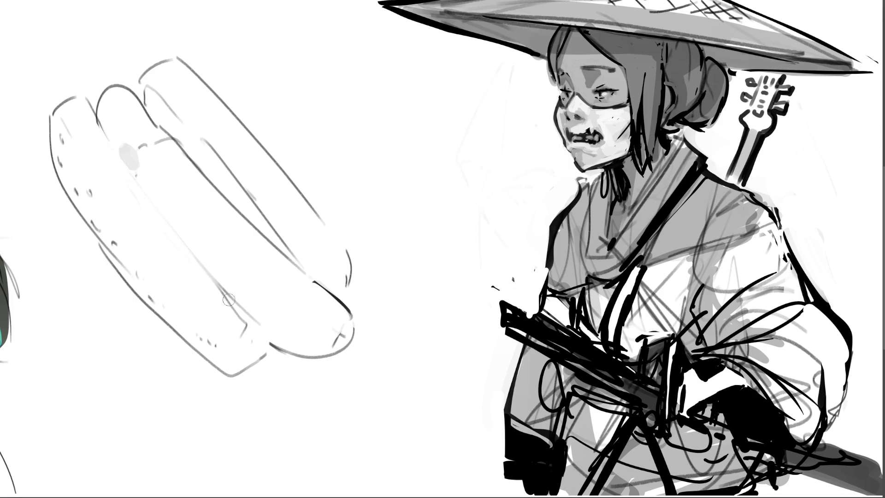
{"action": "left_click_drag", "start_coordinate": [107, 147], "coordinate": [193, 264]}
{"action": "key", "text": "ctrl+z"}
{"action": "key", "text": "ctrl+z"}
{"action": "left_click_drag", "start_coordinate": [173, 134], "coordinate": [270, 240]}
{"action": "key", "text": "ctrl+z"}
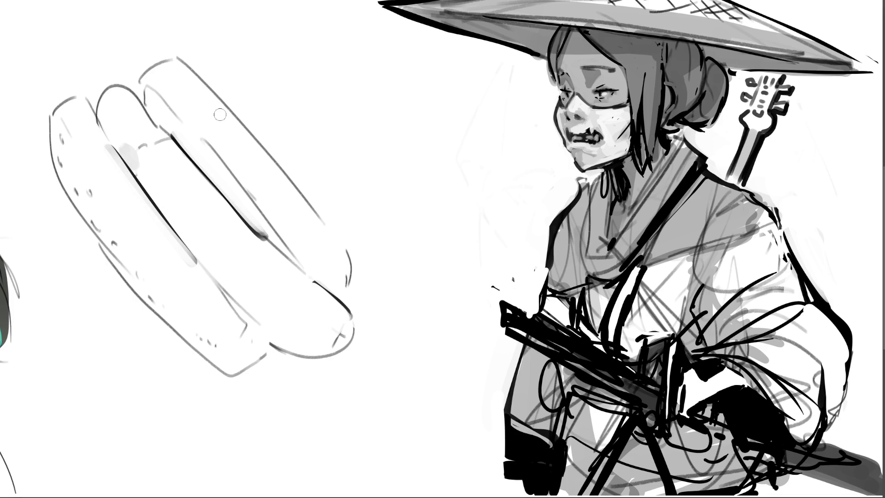
{"action": "key", "text": "bracketright"}
{"action": "key", "text": "bracketright"}
{"action": "key", "text": "bracketright"}
{"action": "mouse_move", "coordinate": [137, 164]}
{"action": "left_mouse_down"}
{"action": "mouse_move", "coordinate": [139, 154]}
{"action": "mouse_move", "coordinate": [237, 293]}
{"action": "mouse_move", "coordinate": [257, 253]}
{"action": "mouse_move", "coordinate": [138, 147]}
{"action": "mouse_move", "coordinate": [180, 164]}
{"action": "mouse_move", "coordinate": [231, 244]}
{"action": "mouse_move", "coordinate": [226, 216]}
{"action": "mouse_move", "coordinate": [265, 272]}
{"action": "mouse_move", "coordinate": [254, 290]}
{"action": "mouse_move", "coordinate": [144, 144]}
{"action": "left_mouse_up"}
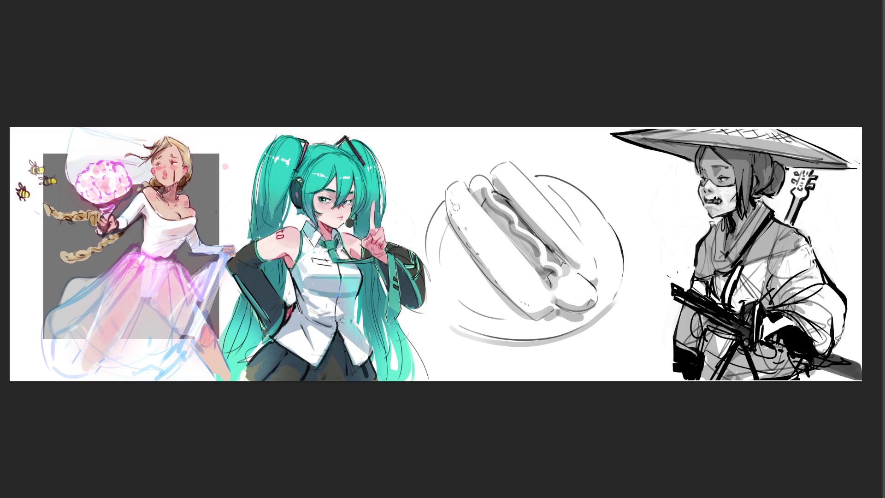
- Add grey shading beside the upper bun, removing a stray plate-edge stroke
{"action": "key", "text": "bracketright"}
{"action": "key", "text": "bracketright"}
{"action": "key", "text": "bracketright"}
{"action": "key", "text": "bracketleft"}
{"action": "key", "text": "bracketleft"}
{"action": "key", "text": "bracketleft"}
{"action": "left_click_drag", "start_coordinate": [545, 192], "coordinate": [569, 214]}
{"action": "left_click_drag", "start_coordinate": [480, 311], "coordinate": [506, 318]}
{"action": "key", "text": "ctrl+z"}
{"action": "key", "text": "ctrl+z"}
{"action": "key", "text": "ctrl+z"}
- Darken the bun tips and the lower-right sausage end
{"action": "mouse_move", "coordinate": [591, 305]}
{"action": "left_mouse_down"}
{"action": "mouse_move", "coordinate": [585, 315]}
{"action": "mouse_move", "coordinate": [593, 308]}
{"action": "left_mouse_up"}
{"action": "mouse_move", "coordinate": [467, 185]}
{"action": "left_mouse_down"}
{"action": "mouse_move", "coordinate": [480, 171]}
{"action": "mouse_move", "coordinate": [492, 178]}
{"action": "mouse_move", "coordinate": [470, 182]}
{"action": "mouse_move", "coordinate": [486, 187]}
{"action": "left_mouse_up"}
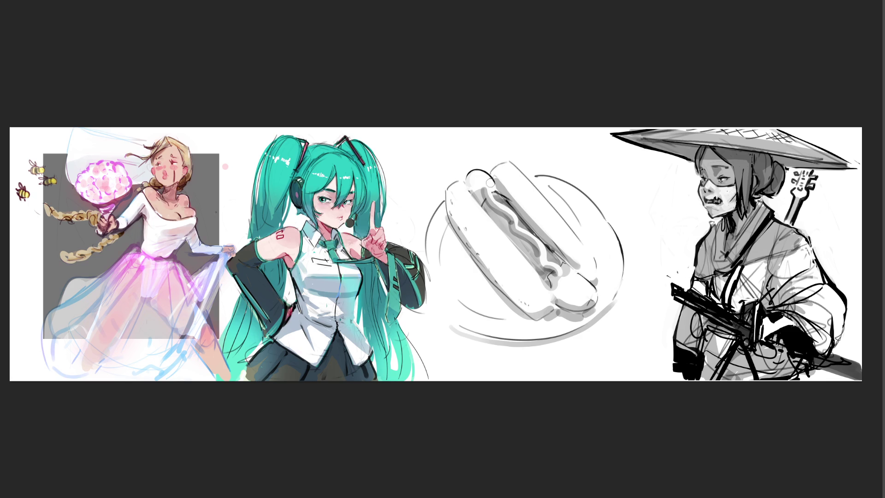
{"action": "mouse_move", "coordinate": [492, 186]}
{"action": "left_mouse_down"}
{"action": "mouse_move", "coordinate": [483, 178]}
{"action": "mouse_move", "coordinate": [474, 189]}
{"action": "mouse_move", "coordinate": [469, 178]}
{"action": "mouse_move", "coordinate": [482, 180]}
{"action": "mouse_move", "coordinate": [484, 196]}
{"action": "left_mouse_up"}
{"action": "mouse_move", "coordinate": [571, 280]}
{"action": "left_mouse_down"}
{"action": "mouse_move", "coordinate": [557, 282]}
{"action": "mouse_move", "coordinate": [570, 299]}
{"action": "mouse_move", "coordinate": [583, 283]}
{"action": "mouse_move", "coordinate": [587, 298]}
{"action": "left_mouse_up"}
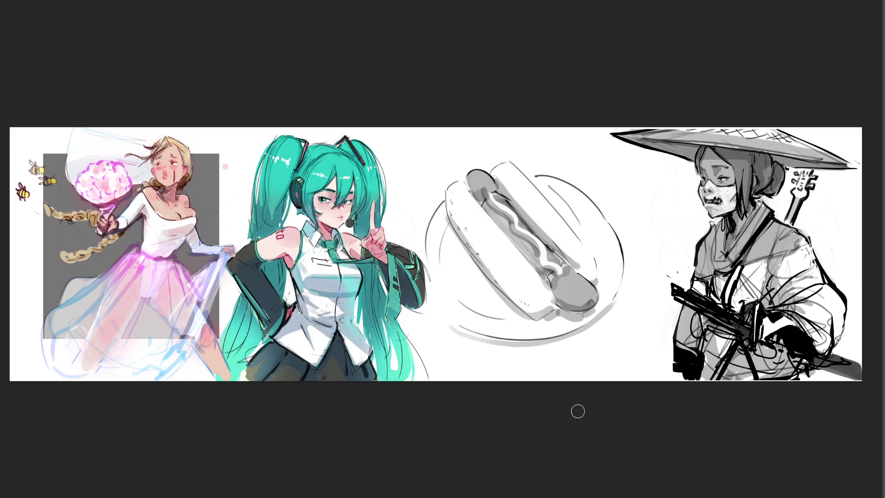
- With a smaller brush, highlight both sausage ends and shade its centre in darker grey
{"action": "key", "text": "["}
{"action": "left_click_drag", "start_coordinate": [579, 291], "coordinate": [578, 293]}
{"action": "left_click_drag", "start_coordinate": [473, 176], "coordinate": [476, 180]}
{"action": "mouse_move", "coordinate": [481, 199]}
{"action": "left_mouse_down"}
{"action": "mouse_move", "coordinate": [551, 281]}
{"action": "mouse_move", "coordinate": [504, 195]}
{"action": "mouse_move", "coordinate": [557, 260]}
{"action": "left_mouse_up"}
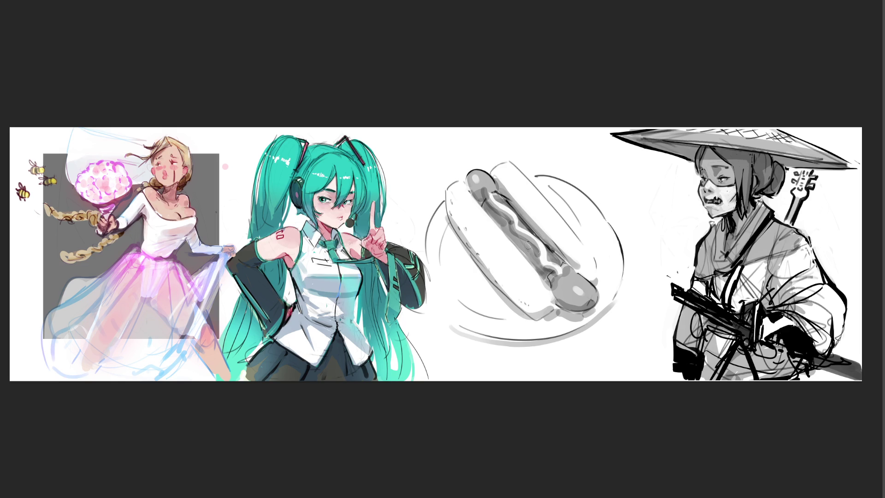
{"action": "mouse_move", "coordinate": [488, 210]}
{"action": "left_mouse_down"}
{"action": "mouse_move", "coordinate": [549, 279]}
{"action": "mouse_move", "coordinate": [568, 283]}
{"action": "left_mouse_up"}
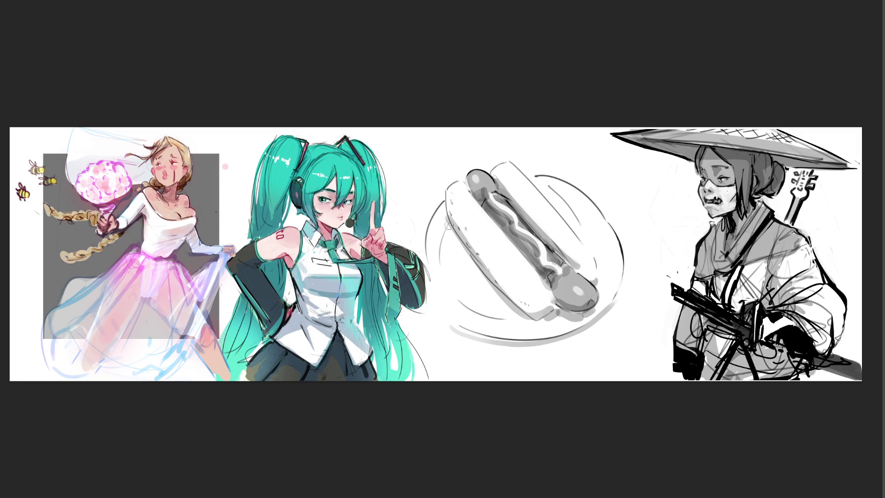
- Shade across the upper half of the bun, redoing strokes until they look right
{"action": "left_click_drag", "start_coordinate": [457, 206], "coordinate": [555, 334]}
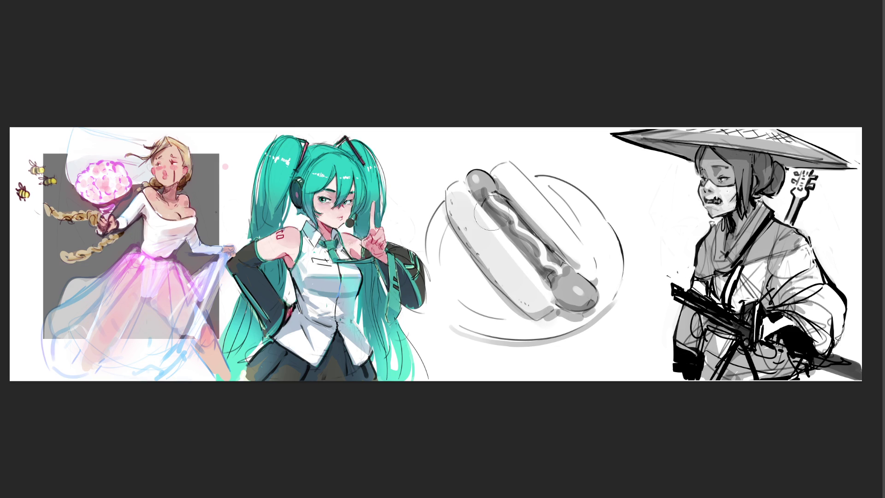
{"action": "key", "text": "ctrl+z"}
{"action": "left_click_drag", "start_coordinate": [455, 210], "coordinate": [578, 332]}
{"action": "key", "text": "ctrl+z"}
{"action": "left_click_drag", "start_coordinate": [456, 208], "coordinate": [549, 313]}
{"action": "key", "text": "ctrl+z"}
{"action": "left_click_drag", "start_coordinate": [456, 209], "coordinate": [586, 324]}
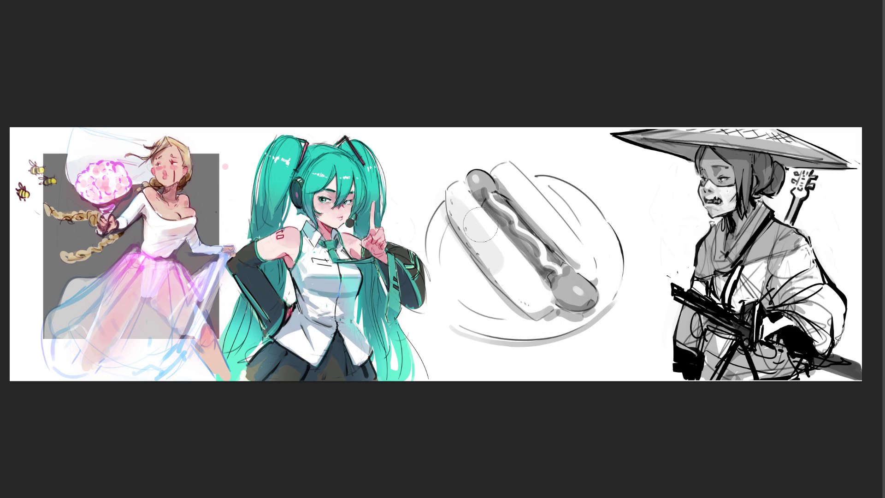
{"action": "left_click_drag", "start_coordinate": [457, 209], "coordinate": [584, 324]}
{"action": "key", "text": "ctrl+z"}
{"action": "left_click_drag", "start_coordinate": [456, 208], "coordinate": [564, 323]}
{"action": "key", "text": "ctrl+z"}
{"action": "left_click_drag", "start_coordinate": [456, 208], "coordinate": [564, 315]}
{"action": "left_click_drag", "start_coordinate": [511, 163], "coordinate": [567, 230]}
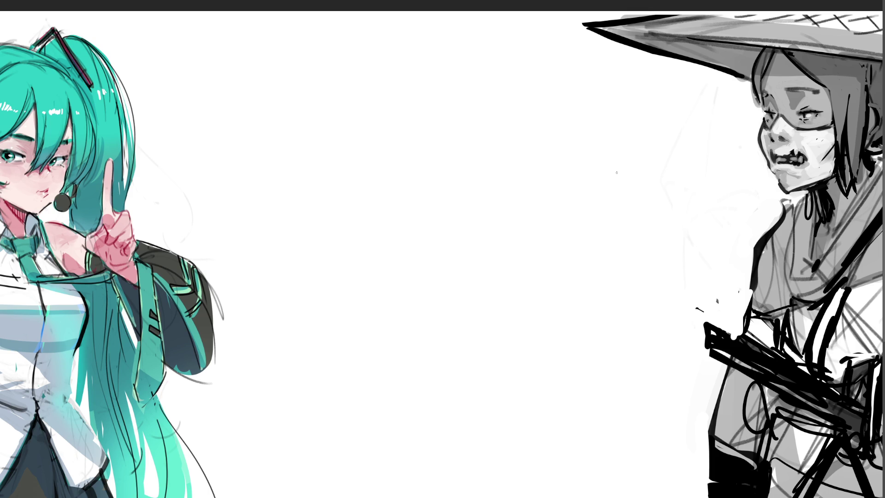
- Sketch a round top-down head with a crown oval and radiating hairline curves
{"action": "left_click_drag", "start_coordinate": [364, 132], "coordinate": [370, 184]}
{"action": "mouse_move", "coordinate": [376, 115]}
{"action": "left_mouse_down"}
{"action": "mouse_move", "coordinate": [417, 89]}
{"action": "mouse_move", "coordinate": [463, 178]}
{"action": "left_mouse_up"}
{"action": "left_click_drag", "start_coordinate": [420, 131], "coordinate": [408, 130]}
{"action": "mouse_move", "coordinate": [445, 100]}
{"action": "left_mouse_down"}
{"action": "mouse_move", "coordinate": [431, 127]}
{"action": "mouse_move", "coordinate": [371, 183]}
{"action": "left_mouse_up"}
{"action": "left_click_drag", "start_coordinate": [418, 148], "coordinate": [392, 210]}
{"action": "left_click_drag", "start_coordinate": [424, 148], "coordinate": [457, 211]}
{"action": "left_click_drag", "start_coordinate": [434, 136], "coordinate": [468, 184]}
{"action": "left_click_drag", "start_coordinate": [366, 189], "coordinate": [468, 193]}
{"action": "mouse_move", "coordinate": [470, 178]}
{"action": "left_mouse_down"}
{"action": "mouse_move", "coordinate": [452, 217]}
{"action": "mouse_move", "coordinate": [378, 227]}
{"action": "left_mouse_up"}
{"action": "mouse_move", "coordinate": [364, 187]}
{"action": "left_mouse_down"}
{"action": "mouse_move", "coordinate": [371, 217]}
{"action": "mouse_move", "coordinate": [459, 280]}
{"action": "left_mouse_up"}
- Sketch the lower head and contour lines down both sides
{"action": "mouse_move", "coordinate": [471, 198]}
{"action": "left_mouse_down"}
{"action": "mouse_move", "coordinate": [462, 281]}
{"action": "mouse_move", "coordinate": [433, 230]}
{"action": "left_mouse_up"}
{"action": "left_click_drag", "start_coordinate": [355, 132], "coordinate": [372, 97]}
{"action": "left_click_drag", "start_coordinate": [374, 101], "coordinate": [363, 176]}
{"action": "left_click_drag", "start_coordinate": [363, 176], "coordinate": [378, 153]}
{"action": "left_click_drag", "start_coordinate": [350, 135], "coordinate": [361, 208]}
{"action": "left_click_drag", "start_coordinate": [351, 154], "coordinate": [361, 211]}
{"action": "mouse_move", "coordinate": [468, 115]}
{"action": "left_mouse_down"}
{"action": "mouse_move", "coordinate": [466, 184]}
{"action": "mouse_move", "coordinate": [480, 205]}
{"action": "mouse_move", "coordinate": [476, 223]}
{"action": "left_mouse_up"}
- Draw two long hair locks falling to the left and right of the head
{"action": "left_click_drag", "start_coordinate": [353, 223], "coordinate": [374, 251]}
{"action": "left_click_drag", "start_coordinate": [342, 185], "coordinate": [365, 329]}
{"action": "left_click_drag", "start_coordinate": [369, 232], "coordinate": [385, 348]}
{"action": "left_click_drag", "start_coordinate": [346, 297], "coordinate": [382, 342]}
{"action": "left_click_drag", "start_coordinate": [336, 187], "coordinate": [361, 341]}
{"action": "mouse_move", "coordinate": [343, 153]}
{"action": "left_mouse_down"}
{"action": "mouse_move", "coordinate": [330, 175]}
{"action": "mouse_move", "coordinate": [343, 250]}
{"action": "left_mouse_up"}
{"action": "left_click_drag", "start_coordinate": [466, 229], "coordinate": [475, 221]}
{"action": "left_click_drag", "start_coordinate": [493, 161], "coordinate": [472, 228]}
{"action": "mouse_move", "coordinate": [490, 142]}
{"action": "left_mouse_down"}
{"action": "mouse_move", "coordinate": [470, 316]}
{"action": "mouse_move", "coordinate": [491, 213]}
{"action": "mouse_move", "coordinate": [495, 237]}
{"action": "left_mouse_up"}
{"action": "mouse_move", "coordinate": [489, 203]}
{"action": "left_mouse_down"}
{"action": "mouse_move", "coordinate": [512, 255]}
{"action": "mouse_move", "coordinate": [468, 339]}
{"action": "left_mouse_up"}
{"action": "left_click_drag", "start_coordinate": [463, 307], "coordinate": [485, 343]}
- Add short lines below the head and shoulder lines beside both hair locks
{"action": "left_click_drag", "start_coordinate": [515, 223], "coordinate": [509, 258]}
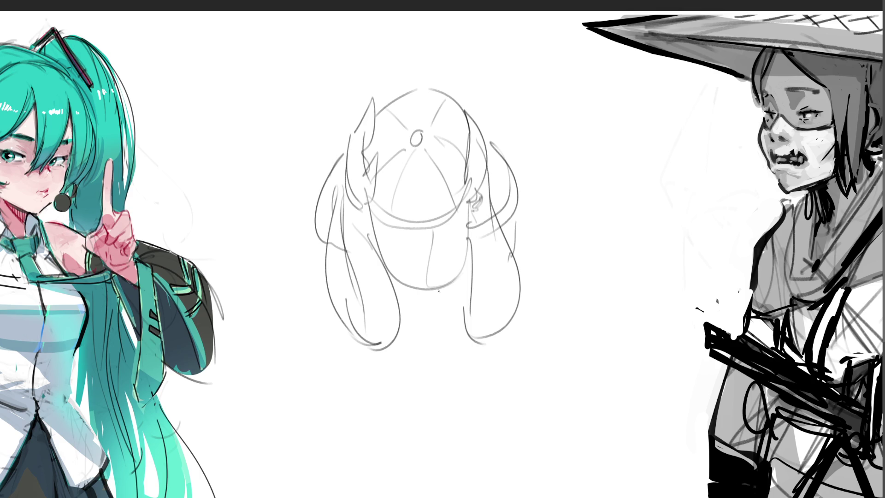
{"action": "mouse_move", "coordinate": [403, 297]}
{"action": "left_mouse_down"}
{"action": "mouse_move", "coordinate": [445, 302]}
{"action": "mouse_move", "coordinate": [417, 307]}
{"action": "mouse_move", "coordinate": [464, 300]}
{"action": "mouse_move", "coordinate": [275, 351]}
{"action": "mouse_move", "coordinate": [571, 328]}
{"action": "mouse_move", "coordinate": [594, 384]}
{"action": "left_mouse_up"}
{"action": "mouse_move", "coordinate": [522, 194]}
{"action": "left_mouse_down"}
{"action": "mouse_move", "coordinate": [532, 249]}
{"action": "mouse_move", "coordinate": [520, 312]}
{"action": "left_mouse_up"}
{"action": "mouse_move", "coordinate": [527, 227]}
{"action": "left_mouse_down"}
{"action": "mouse_move", "coordinate": [540, 259]}
{"action": "mouse_move", "coordinate": [529, 314]}
{"action": "left_mouse_up"}
{"action": "left_click_drag", "start_coordinate": [324, 252], "coordinate": [314, 328]}
{"action": "mouse_move", "coordinate": [307, 272]}
{"action": "left_mouse_down"}
{"action": "mouse_move", "coordinate": [304, 293]}
{"action": "mouse_move", "coordinate": [320, 322]}
{"action": "left_mouse_up"}
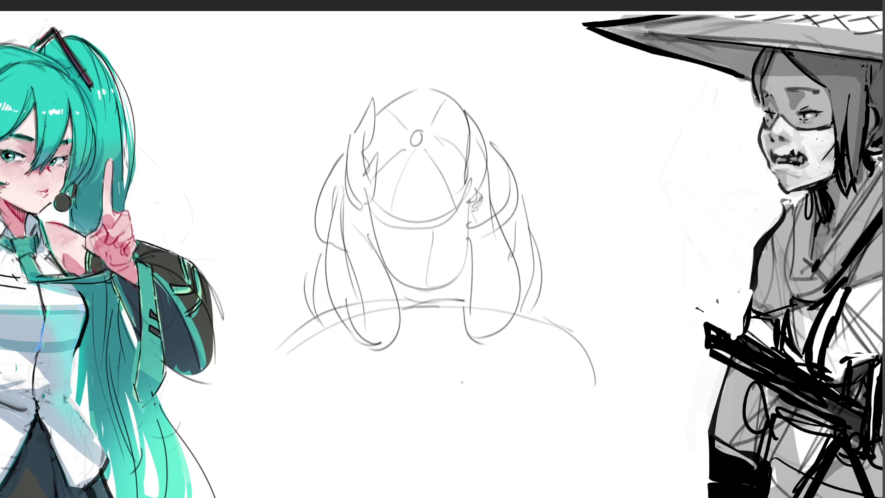
- Draw a circle below the shoulders and turn it into a cylinder with parallel diagonals
{"action": "mouse_move", "coordinate": [472, 379]}
{"action": "left_mouse_down"}
{"action": "mouse_move", "coordinate": [422, 458]}
{"action": "mouse_move", "coordinate": [454, 366]}
{"action": "mouse_move", "coordinate": [532, 417]}
{"action": "mouse_move", "coordinate": [396, 495]}
{"action": "left_mouse_up"}
{"action": "mouse_move", "coordinate": [521, 488]}
{"action": "left_mouse_down"}
{"action": "mouse_move", "coordinate": [391, 417]}
{"action": "mouse_move", "coordinate": [394, 454]}
{"action": "left_mouse_up"}
{"action": "left_click_drag", "start_coordinate": [415, 391], "coordinate": [476, 493]}
{"action": "mouse_move", "coordinate": [410, 415]}
{"action": "left_mouse_down"}
{"action": "mouse_move", "coordinate": [433, 373]}
{"action": "mouse_move", "coordinate": [512, 479]}
{"action": "mouse_move", "coordinate": [498, 497]}
{"action": "left_mouse_up"}
{"action": "left_click_drag", "start_coordinate": [415, 391], "coordinate": [489, 497]}
{"action": "left_click_drag", "start_coordinate": [507, 495], "coordinate": [485, 455]}
{"action": "left_click_drag", "start_coordinate": [428, 378], "coordinate": [484, 456]}
{"action": "left_click_drag", "start_coordinate": [424, 381], "coordinate": [497, 496]}
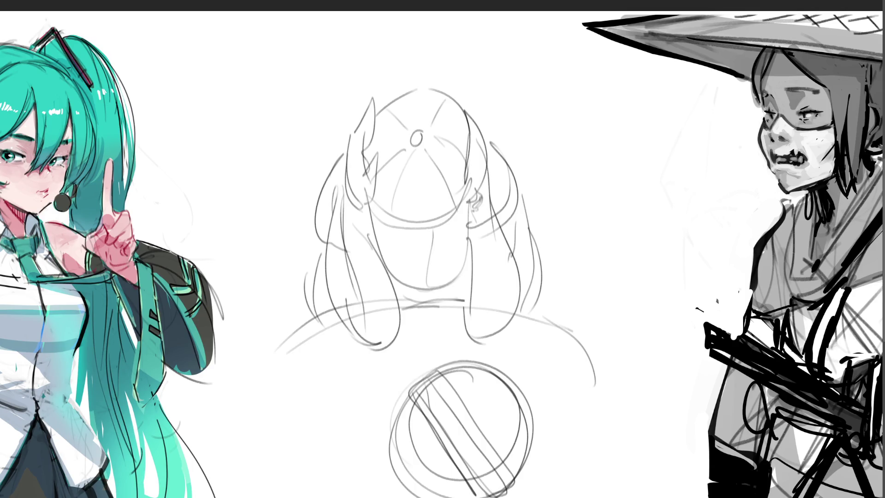
- Sketch the wrist, open palm, raised fingers and thumb of the hand
{"action": "mouse_move", "coordinate": [603, 160]}
{"action": "left_mouse_down"}
{"action": "mouse_move", "coordinate": [583, 178]}
{"action": "mouse_move", "coordinate": [619, 188]}
{"action": "mouse_move", "coordinate": [593, 196]}
{"action": "mouse_move", "coordinate": [608, 182]}
{"action": "left_mouse_up"}
{"action": "left_click_drag", "start_coordinate": [610, 173], "coordinate": [599, 191]}
{"action": "mouse_move", "coordinate": [578, 117]}
{"action": "left_mouse_down"}
{"action": "mouse_move", "coordinate": [580, 172]}
{"action": "mouse_move", "coordinate": [584, 111]}
{"action": "mouse_move", "coordinate": [611, 130]}
{"action": "mouse_move", "coordinate": [624, 189]}
{"action": "mouse_move", "coordinate": [618, 200]}
{"action": "left_mouse_up"}
{"action": "mouse_move", "coordinate": [578, 116]}
{"action": "left_mouse_down"}
{"action": "mouse_move", "coordinate": [596, 60]}
{"action": "mouse_move", "coordinate": [604, 110]}
{"action": "left_mouse_up"}
{"action": "mouse_move", "coordinate": [586, 40]}
{"action": "left_mouse_down"}
{"action": "mouse_move", "coordinate": [585, 76]}
{"action": "mouse_move", "coordinate": [594, 57]}
{"action": "mouse_move", "coordinate": [622, 184]}
{"action": "left_mouse_up"}
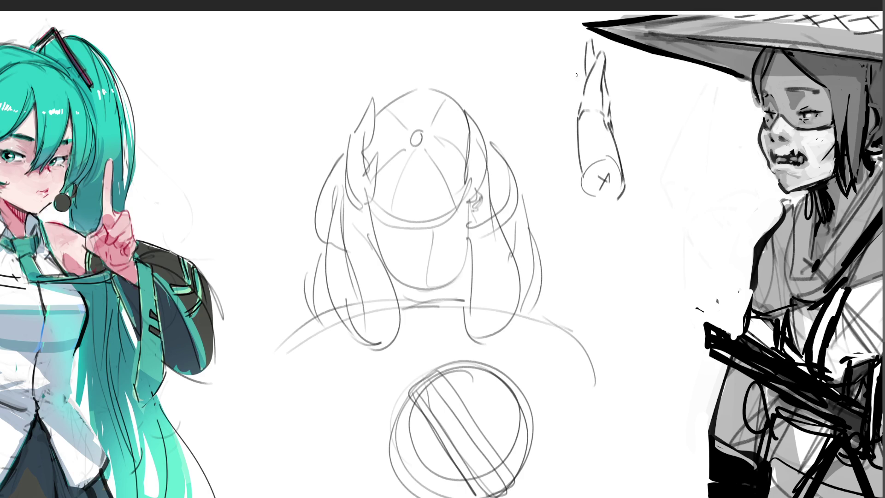
{"action": "mouse_move", "coordinate": [567, 48]}
{"action": "left_mouse_down"}
{"action": "mouse_move", "coordinate": [570, 72]}
{"action": "mouse_move", "coordinate": [572, 50]}
{"action": "left_mouse_up"}
{"action": "mouse_move", "coordinate": [572, 44]}
{"action": "left_mouse_down"}
{"action": "mouse_move", "coordinate": [584, 78]}
{"action": "mouse_move", "coordinate": [573, 80]}
{"action": "left_mouse_up"}
{"action": "left_click_drag", "start_coordinate": [574, 87], "coordinate": [576, 103]}
{"action": "mouse_move", "coordinate": [572, 133]}
{"action": "left_mouse_down"}
{"action": "mouse_move", "coordinate": [577, 177]}
{"action": "mouse_move", "coordinate": [561, 138]}
{"action": "mouse_move", "coordinate": [530, 123]}
{"action": "mouse_move", "coordinate": [569, 126]}
{"action": "mouse_move", "coordinate": [573, 114]}
{"action": "left_mouse_up"}
{"action": "left_click_drag", "start_coordinate": [558, 62], "coordinate": [570, 106]}
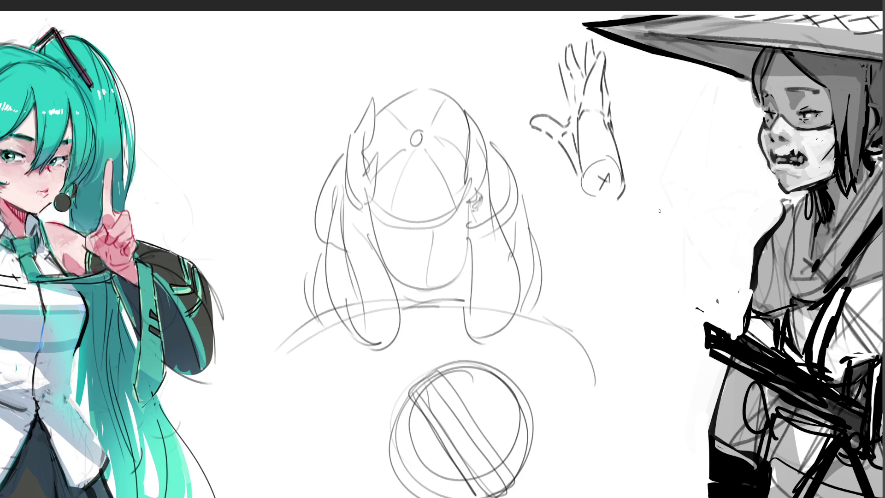
- Draw the forearm down toward the shoulder, redrawing one misplaced line, and begin another hand
{"action": "mouse_move", "coordinate": [583, 189]}
{"action": "left_mouse_down"}
{"action": "mouse_move", "coordinate": [617, 217]}
{"action": "mouse_move", "coordinate": [573, 216]}
{"action": "mouse_move", "coordinate": [593, 245]}
{"action": "mouse_move", "coordinate": [569, 224]}
{"action": "mouse_move", "coordinate": [591, 249]}
{"action": "mouse_move", "coordinate": [546, 251]}
{"action": "mouse_move", "coordinate": [570, 302]}
{"action": "left_mouse_up"}
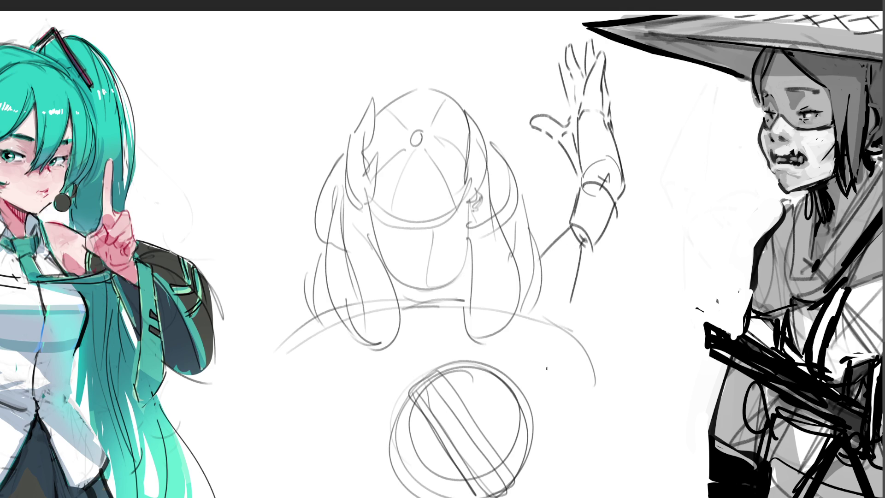
{"action": "key", "text": "ctrl+z"}
{"action": "key", "text": "ctrl+z"}
{"action": "left_click_drag", "start_coordinate": [594, 255], "coordinate": [558, 319]}
{"action": "mouse_move", "coordinate": [234, 83]}
{"action": "left_mouse_down"}
{"action": "mouse_move", "coordinate": [223, 61]}
{"action": "mouse_move", "coordinate": [244, 30]}
{"action": "mouse_move", "coordinate": [288, 33]}
{"action": "left_mouse_up"}
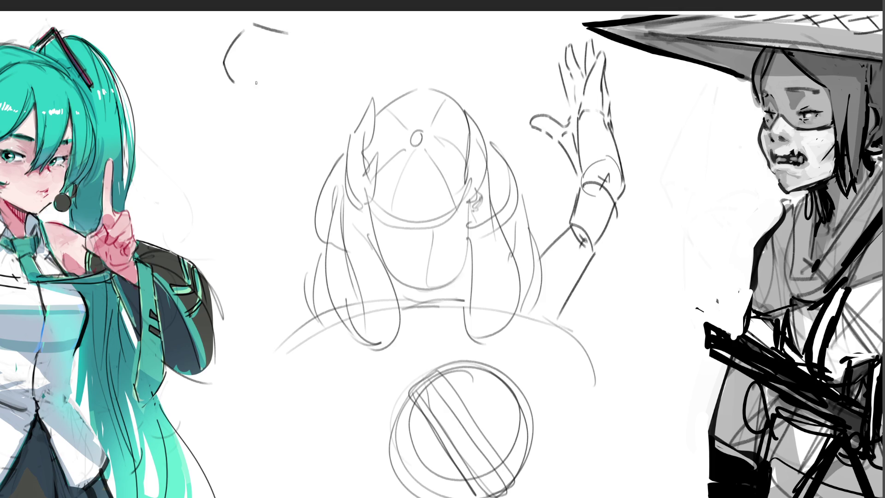
- Sketch the reaching hand's outline and fingers, undoing the stray finger strokes
{"action": "mouse_move", "coordinate": [225, 72]}
{"action": "left_mouse_down"}
{"action": "mouse_move", "coordinate": [253, 92]}
{"action": "mouse_move", "coordinate": [267, 90]}
{"action": "left_mouse_up"}
{"action": "left_click_drag", "start_coordinate": [292, 37], "coordinate": [303, 41]}
{"action": "left_click_drag", "start_coordinate": [267, 88], "coordinate": [291, 93]}
{"action": "left_click_drag", "start_coordinate": [281, 94], "coordinate": [310, 114]}
{"action": "left_click_drag", "start_coordinate": [293, 76], "coordinate": [321, 115]}
{"action": "left_click_drag", "start_coordinate": [316, 119], "coordinate": [324, 123]}
{"action": "left_click_drag", "start_coordinate": [296, 57], "coordinate": [303, 76]}
{"action": "left_click_drag", "start_coordinate": [303, 82], "coordinate": [329, 96]}
{"action": "left_click_drag", "start_coordinate": [322, 98], "coordinate": [331, 99]}
{"action": "key", "text": "ctrl+z"}
{"action": "key", "text": "ctrl+z"}
- Redraw the curved finger lines, knuckles and the hand's top and lower edges
{"action": "left_click_drag", "start_coordinate": [303, 61], "coordinate": [315, 97]}
{"action": "mouse_move", "coordinate": [301, 51]}
{"action": "left_mouse_down"}
{"action": "mouse_move", "coordinate": [321, 68]}
{"action": "mouse_move", "coordinate": [317, 86]}
{"action": "left_mouse_up"}
{"action": "left_click_drag", "start_coordinate": [322, 67], "coordinate": [326, 88]}
{"action": "mouse_move", "coordinate": [299, 37]}
{"action": "left_mouse_down"}
{"action": "mouse_move", "coordinate": [332, 42]}
{"action": "mouse_move", "coordinate": [333, 57]}
{"action": "left_mouse_up"}
{"action": "left_click_drag", "start_coordinate": [275, 28], "coordinate": [287, 34]}
{"action": "left_click_drag", "start_coordinate": [249, 80], "coordinate": [329, 132]}
{"action": "mouse_move", "coordinate": [315, 90]}
{"action": "left_mouse_down"}
{"action": "mouse_move", "coordinate": [320, 109]}
{"action": "mouse_move", "coordinate": [354, 92]}
{"action": "left_mouse_up"}
{"action": "left_click_drag", "start_coordinate": [307, 59], "coordinate": [344, 57]}
{"action": "mouse_move", "coordinate": [330, 45]}
{"action": "left_mouse_down"}
{"action": "mouse_move", "coordinate": [359, 51]}
{"action": "mouse_move", "coordinate": [349, 59]}
{"action": "mouse_move", "coordinate": [334, 44]}
{"action": "mouse_move", "coordinate": [361, 50]}
{"action": "mouse_move", "coordinate": [328, 55]}
{"action": "mouse_move", "coordinate": [330, 87]}
{"action": "mouse_move", "coordinate": [315, 111]}
{"action": "mouse_move", "coordinate": [326, 123]}
{"action": "left_mouse_up"}
{"action": "left_click_drag", "start_coordinate": [274, 56], "coordinate": [283, 63]}
- Draw the wrist and forearm of the reaching arm, then darken the left hair spike
{"action": "left_click_drag", "start_coordinate": [244, 26], "coordinate": [225, 88]}
{"action": "left_click_drag", "start_coordinate": [205, 52], "coordinate": [157, 118]}
{"action": "mouse_move", "coordinate": [239, 81]}
{"action": "left_mouse_down"}
{"action": "mouse_move", "coordinate": [197, 100]}
{"action": "mouse_move", "coordinate": [171, 153]}
{"action": "left_mouse_up"}
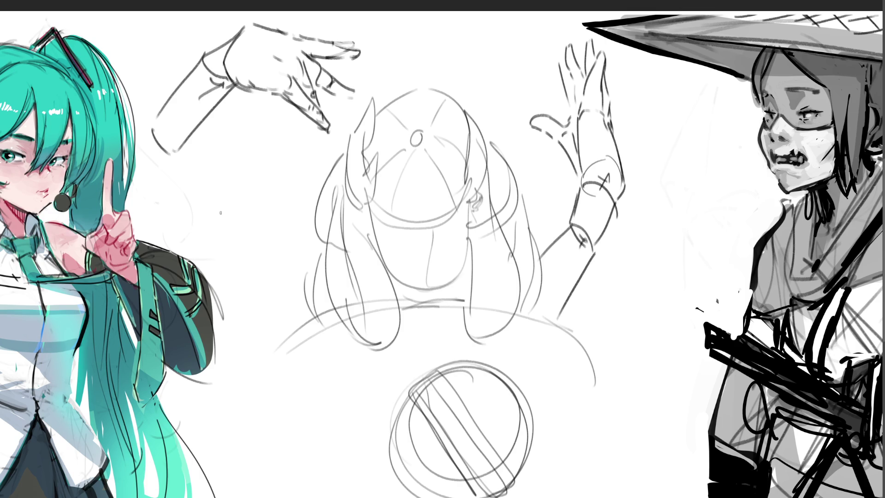
{"action": "mouse_move", "coordinate": [352, 131]}
{"action": "left_mouse_down"}
{"action": "mouse_move", "coordinate": [368, 109]}
{"action": "mouse_move", "coordinate": [361, 134]}
{"action": "mouse_move", "coordinate": [381, 119]}
{"action": "mouse_move", "coordinate": [353, 156]}
{"action": "mouse_move", "coordinate": [379, 172]}
{"action": "mouse_move", "coordinate": [359, 206]}
{"action": "mouse_move", "coordinate": [370, 195]}
{"action": "left_mouse_up"}
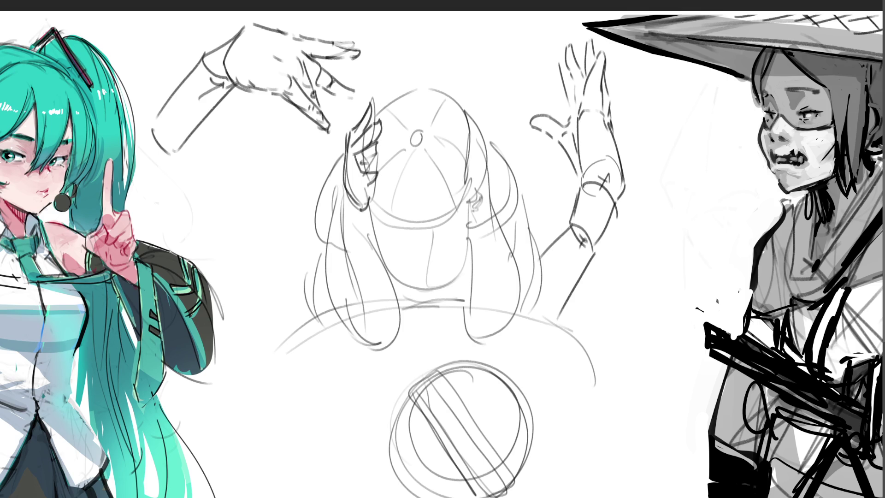
- Ink the right hair spike, the right-side hair and both lower hair locks
{"action": "mouse_move", "coordinate": [451, 156]}
{"action": "left_mouse_down"}
{"action": "mouse_move", "coordinate": [470, 173]}
{"action": "mouse_move", "coordinate": [464, 159]}
{"action": "mouse_move", "coordinate": [476, 162]}
{"action": "left_mouse_up"}
{"action": "mouse_move", "coordinate": [465, 124]}
{"action": "left_mouse_down"}
{"action": "mouse_move", "coordinate": [456, 147]}
{"action": "mouse_move", "coordinate": [475, 145]}
{"action": "left_mouse_up"}
{"action": "left_click_drag", "start_coordinate": [457, 108], "coordinate": [465, 118]}
{"action": "left_click_drag", "start_coordinate": [465, 117], "coordinate": [475, 137]}
{"action": "mouse_move", "coordinate": [452, 97]}
{"action": "left_mouse_down"}
{"action": "mouse_move", "coordinate": [483, 137]}
{"action": "mouse_move", "coordinate": [474, 208]}
{"action": "left_mouse_up"}
{"action": "mouse_move", "coordinate": [487, 166]}
{"action": "left_mouse_down"}
{"action": "mouse_move", "coordinate": [472, 218]}
{"action": "mouse_move", "coordinate": [489, 223]}
{"action": "left_mouse_up"}
{"action": "mouse_move", "coordinate": [497, 194]}
{"action": "left_mouse_down"}
{"action": "mouse_move", "coordinate": [470, 250]}
{"action": "mouse_move", "coordinate": [469, 311]}
{"action": "left_mouse_up"}
{"action": "mouse_move", "coordinate": [491, 210]}
{"action": "left_mouse_down"}
{"action": "mouse_move", "coordinate": [511, 294]}
{"action": "mouse_move", "coordinate": [491, 335]}
{"action": "left_mouse_up"}
{"action": "left_click_drag", "start_coordinate": [469, 317], "coordinate": [496, 340]}
{"action": "mouse_move", "coordinate": [367, 202]}
{"action": "left_mouse_down"}
{"action": "mouse_move", "coordinate": [343, 230]}
{"action": "mouse_move", "coordinate": [394, 335]}
{"action": "mouse_move", "coordinate": [382, 345]}
{"action": "mouse_move", "coordinate": [402, 331]}
{"action": "left_mouse_up"}
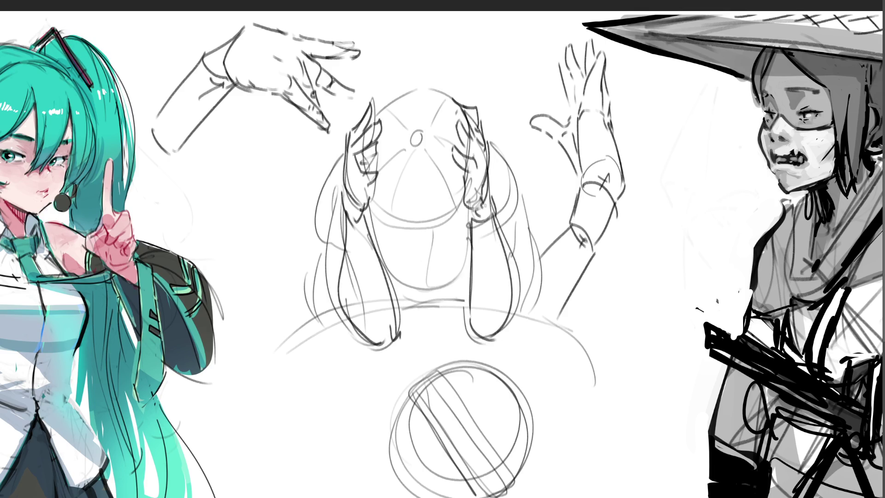
- Retrace the top of the head, crown oval, chin, cheeks and both hair outlines
{"action": "mouse_move", "coordinate": [376, 110]}
{"action": "left_mouse_down"}
{"action": "mouse_move", "coordinate": [387, 101]}
{"action": "mouse_move", "coordinate": [463, 102]}
{"action": "left_mouse_up"}
{"action": "left_click_drag", "start_coordinate": [414, 136], "coordinate": [415, 134]}
{"action": "mouse_move", "coordinate": [374, 203]}
{"action": "left_mouse_down"}
{"action": "mouse_move", "coordinate": [459, 217]}
{"action": "mouse_move", "coordinate": [380, 236]}
{"action": "mouse_move", "coordinate": [458, 263]}
{"action": "left_mouse_up"}
{"action": "left_click_drag", "start_coordinate": [473, 220], "coordinate": [463, 272]}
{"action": "left_click_drag", "start_coordinate": [342, 148], "coordinate": [335, 232]}
{"action": "left_click_drag", "start_coordinate": [494, 144], "coordinate": [502, 239]}
{"action": "left_click_drag", "start_coordinate": [521, 206], "coordinate": [527, 304]}
{"action": "mouse_move", "coordinate": [324, 222]}
{"action": "left_mouse_down"}
{"action": "mouse_move", "coordinate": [356, 295]}
{"action": "mouse_move", "coordinate": [397, 278]}
{"action": "mouse_move", "coordinate": [412, 290]}
{"action": "mouse_move", "coordinate": [478, 268]}
{"action": "left_mouse_up"}
- Add hatching, an under-chin line and lines down the right hair strand
{"action": "left_click_drag", "start_coordinate": [468, 306], "coordinate": [474, 289]}
{"action": "mouse_move", "coordinate": [406, 307]}
{"action": "left_mouse_down"}
{"action": "mouse_move", "coordinate": [392, 345]}
{"action": "mouse_move", "coordinate": [454, 307]}
{"action": "mouse_move", "coordinate": [478, 350]}
{"action": "mouse_move", "coordinate": [524, 330]}
{"action": "left_mouse_up"}
{"action": "left_click_drag", "start_coordinate": [524, 328], "coordinate": [495, 344]}
{"action": "left_click_drag", "start_coordinate": [529, 321], "coordinate": [516, 343]}
{"action": "mouse_move", "coordinate": [521, 208]}
{"action": "left_mouse_down"}
{"action": "mouse_move", "coordinate": [507, 334]}
{"action": "mouse_move", "coordinate": [507, 325]}
{"action": "left_mouse_up"}
{"action": "mouse_move", "coordinate": [532, 258]}
{"action": "left_mouse_down"}
{"action": "mouse_move", "coordinate": [514, 300]}
{"action": "mouse_move", "coordinate": [519, 310]}
{"action": "left_mouse_up"}
{"action": "left_click_drag", "start_coordinate": [538, 295], "coordinate": [526, 314]}
- Darken the shoulder arcs on both sides and shade a grey band under the head
{"action": "mouse_move", "coordinate": [328, 282]}
{"action": "left_mouse_down"}
{"action": "mouse_move", "coordinate": [319, 303]}
{"action": "mouse_move", "coordinate": [336, 312]}
{"action": "left_mouse_up"}
{"action": "left_click_drag", "start_coordinate": [275, 360], "coordinate": [344, 316]}
{"action": "left_click_drag", "start_coordinate": [530, 313], "coordinate": [627, 394]}
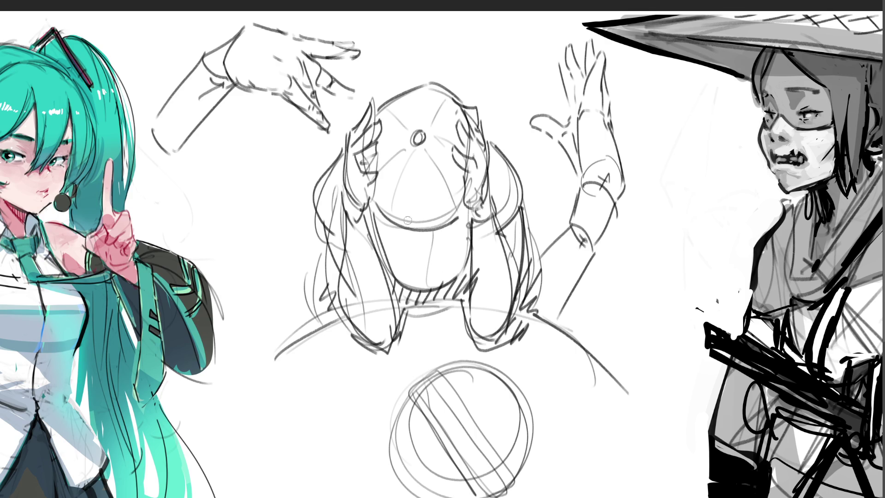
{"action": "mouse_move", "coordinate": [382, 202]}
{"action": "left_mouse_down"}
{"action": "mouse_move", "coordinate": [369, 216]}
{"action": "mouse_move", "coordinate": [470, 191]}
{"action": "left_mouse_up"}
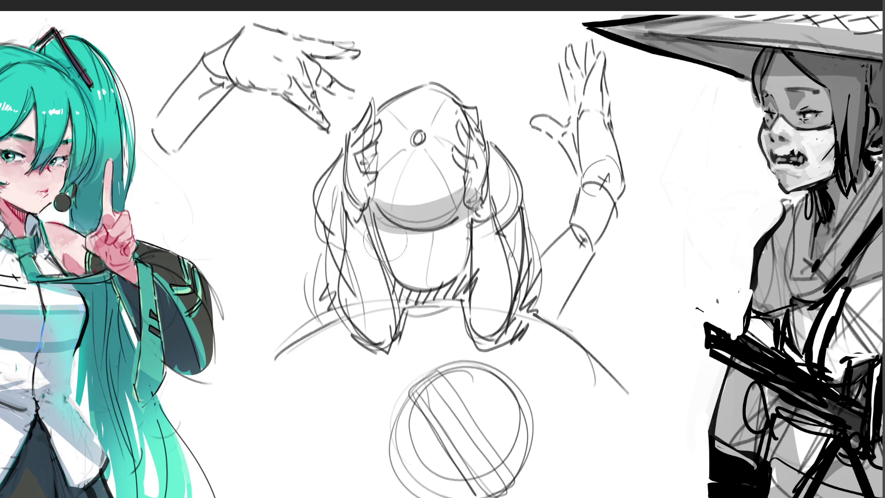
- Shade grey below the cap brim, along the face sides and under both hair ends
{"action": "left_click_drag", "start_coordinate": [392, 249], "coordinate": [470, 246]}
{"action": "mouse_move", "coordinate": [431, 300]}
{"action": "left_mouse_down"}
{"action": "mouse_move", "coordinate": [484, 244]}
{"action": "mouse_move", "coordinate": [479, 212]}
{"action": "left_mouse_up"}
{"action": "mouse_move", "coordinate": [364, 226]}
{"action": "left_mouse_down"}
{"action": "mouse_move", "coordinate": [364, 318]}
{"action": "mouse_move", "coordinate": [354, 306]}
{"action": "mouse_move", "coordinate": [401, 288]}
{"action": "mouse_move", "coordinate": [505, 216]}
{"action": "mouse_move", "coordinate": [517, 314]}
{"action": "left_mouse_up"}
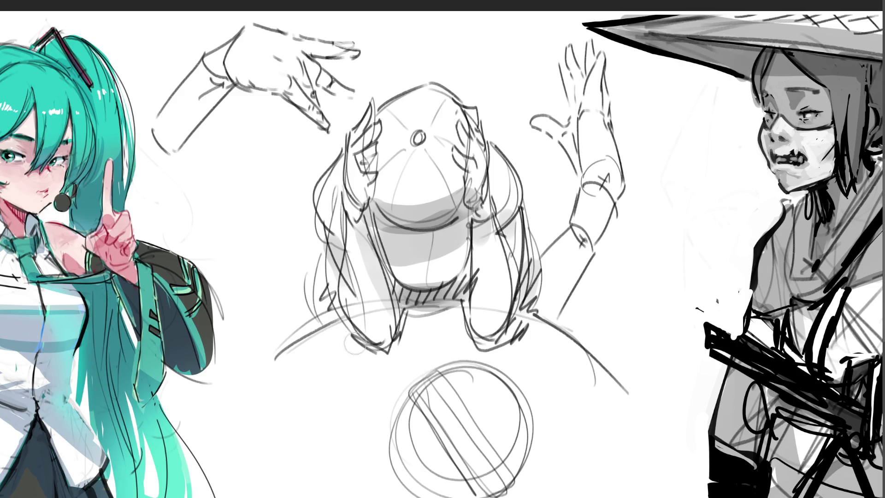
{"action": "left_click_drag", "start_coordinate": [351, 339], "coordinate": [403, 353]}
{"action": "left_click_drag", "start_coordinate": [458, 318], "coordinate": [504, 353]}
- Shade a diagonal band, the left side and lower-right edge of the ball
{"action": "left_click_drag", "start_coordinate": [426, 385], "coordinate": [505, 490]}
{"action": "left_click_drag", "start_coordinate": [406, 403], "coordinate": [456, 489]}
{"action": "left_click_drag", "start_coordinate": [447, 382], "coordinate": [537, 495]}
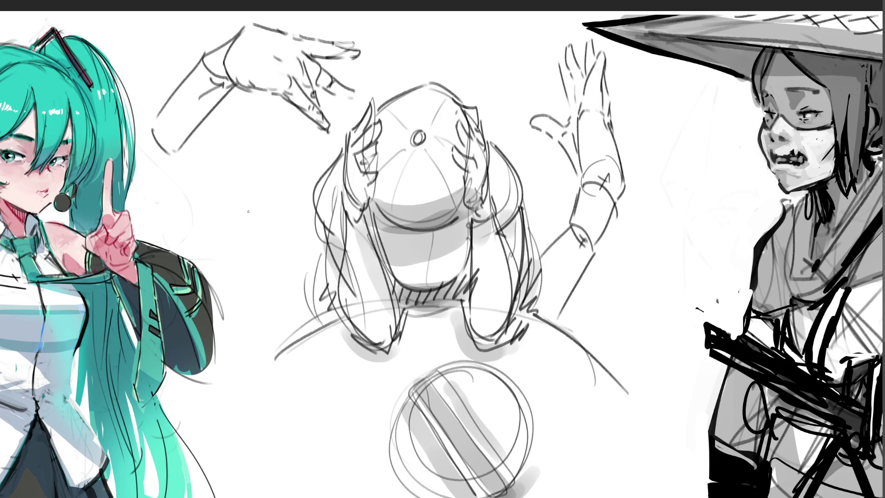
- Sketch the arm's angular upper outline, long sides and forearm lines left of the centre figure
{"action": "left_click_drag", "start_coordinate": [224, 203], "coordinate": [235, 246]}
{"action": "mouse_move", "coordinate": [220, 214]}
{"action": "left_mouse_down"}
{"action": "mouse_move", "coordinate": [244, 175]}
{"action": "mouse_move", "coordinate": [258, 196]}
{"action": "left_mouse_up"}
{"action": "mouse_move", "coordinate": [239, 176]}
{"action": "left_mouse_down"}
{"action": "mouse_move", "coordinate": [232, 185]}
{"action": "mouse_move", "coordinate": [255, 156]}
{"action": "mouse_move", "coordinate": [224, 189]}
{"action": "mouse_move", "coordinate": [265, 147]}
{"action": "mouse_move", "coordinate": [278, 265]}
{"action": "left_mouse_up"}
{"action": "mouse_move", "coordinate": [223, 199]}
{"action": "left_mouse_down"}
{"action": "mouse_move", "coordinate": [235, 260]}
{"action": "mouse_move", "coordinate": [252, 260]}
{"action": "mouse_move", "coordinate": [269, 283]}
{"action": "mouse_move", "coordinate": [271, 312]}
{"action": "left_mouse_up"}
{"action": "left_click_drag", "start_coordinate": [278, 244], "coordinate": [277, 308]}
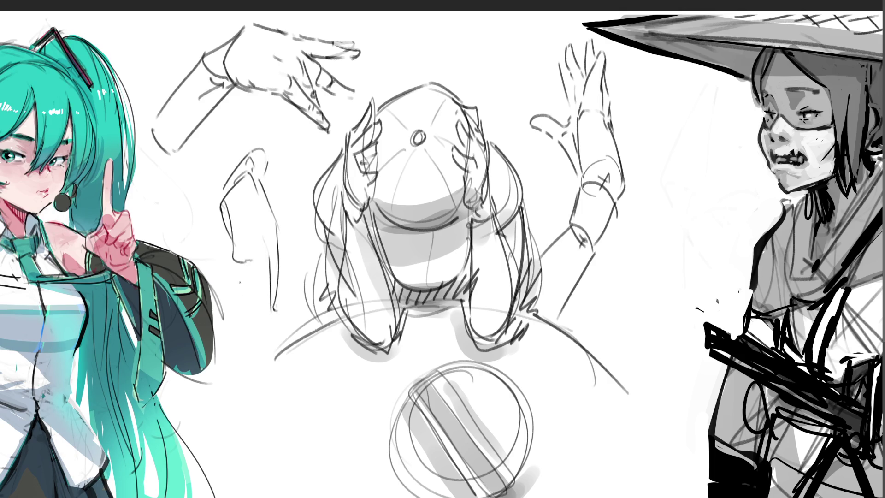
{"action": "left_click_drag", "start_coordinate": [268, 248], "coordinate": [251, 294]}
{"action": "left_click_drag", "start_coordinate": [228, 229], "coordinate": [241, 316]}
- Refine the arm's contours, add construction lines and sketch the hand at its top
{"action": "left_click_drag", "start_coordinate": [259, 271], "coordinate": [249, 310]}
{"action": "mouse_move", "coordinate": [221, 206]}
{"action": "left_mouse_down"}
{"action": "mouse_move", "coordinate": [216, 268]}
{"action": "mouse_move", "coordinate": [230, 289]}
{"action": "left_mouse_up"}
{"action": "left_click_drag", "start_coordinate": [220, 227], "coordinate": [226, 274]}
{"action": "left_click_drag", "start_coordinate": [226, 227], "coordinate": [241, 263]}
{"action": "mouse_move", "coordinate": [235, 211]}
{"action": "left_mouse_down"}
{"action": "mouse_move", "coordinate": [237, 237]}
{"action": "mouse_move", "coordinate": [265, 259]}
{"action": "mouse_move", "coordinate": [245, 287]}
{"action": "left_mouse_up"}
{"action": "left_click_drag", "start_coordinate": [280, 240], "coordinate": [275, 294]}
{"action": "left_click_drag", "start_coordinate": [170, 239], "coordinate": [267, 299]}
{"action": "left_click_drag", "start_coordinate": [299, 244], "coordinate": [236, 329]}
{"action": "mouse_move", "coordinate": [272, 164]}
{"action": "left_mouse_down"}
{"action": "mouse_move", "coordinate": [265, 183]}
{"action": "mouse_move", "coordinate": [272, 144]}
{"action": "mouse_move", "coordinate": [262, 198]}
{"action": "mouse_move", "coordinate": [276, 217]}
{"action": "left_mouse_up"}
{"action": "left_click_drag", "start_coordinate": [274, 149], "coordinate": [297, 186]}
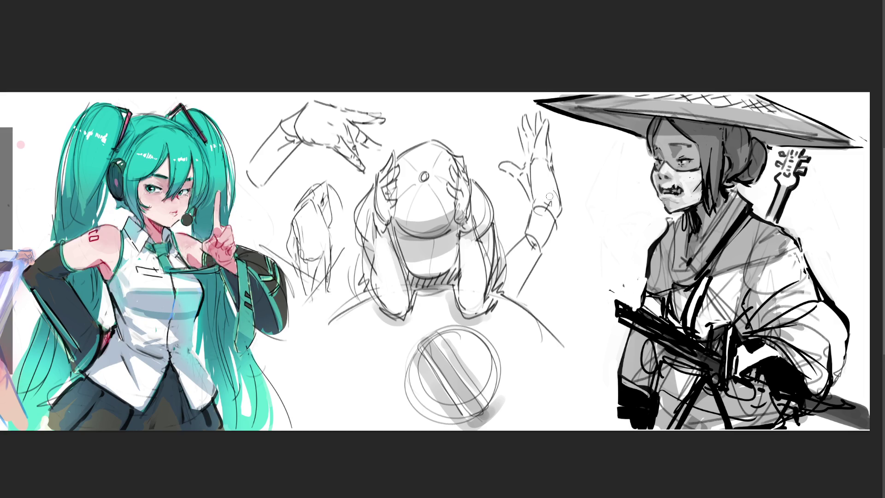
- Try dark strokes along the wrist and forearm, undoing each attempt
{"action": "mouse_move", "coordinate": [541, 197]}
{"action": "left_mouse_down"}
{"action": "mouse_move", "coordinate": [538, 211]}
{"action": "mouse_move", "coordinate": [552, 216]}
{"action": "mouse_move", "coordinate": [540, 205]}
{"action": "mouse_move", "coordinate": [547, 221]}
{"action": "mouse_move", "coordinate": [535, 241]}
{"action": "mouse_move", "coordinate": [540, 223]}
{"action": "mouse_move", "coordinate": [548, 223]}
{"action": "mouse_move", "coordinate": [542, 258]}
{"action": "left_mouse_up"}
{"action": "key", "text": "ctrl+z"}
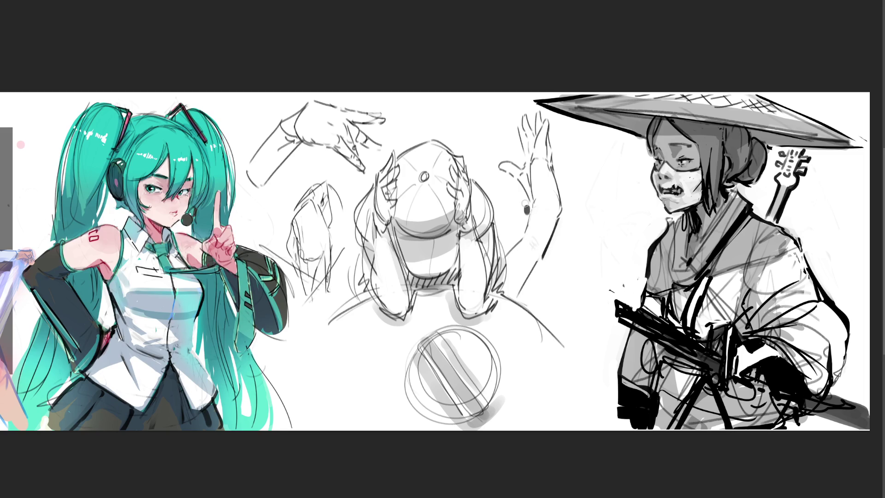
{"action": "left_click_drag", "start_coordinate": [526, 215], "coordinate": [530, 236]}
{"action": "key", "text": "ctrl+z"}
{"action": "left_click_drag", "start_coordinate": [296, 139], "coordinate": [254, 185]}
{"action": "key", "text": "ctrl+z"}
{"action": "left_click_drag", "start_coordinate": [295, 138], "coordinate": [252, 196]}
{"action": "key", "text": "ctrl+z"}
{"action": "left_click_drag", "start_coordinate": [297, 139], "coordinate": [256, 187]}
{"action": "key", "text": "ctrl+z"}
- Shade the fingers and palm underside grey, retrying the thumb and palm-edge shading
{"action": "left_click_drag", "start_coordinate": [352, 131], "coordinate": [375, 152]}
{"action": "left_click_drag", "start_coordinate": [348, 114], "coordinate": [359, 124]}
{"action": "left_click_drag", "start_coordinate": [301, 136], "coordinate": [355, 164]}
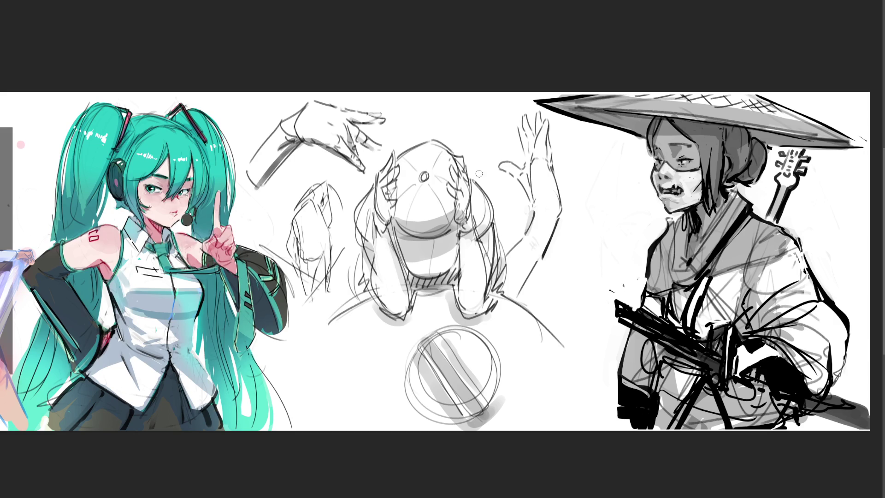
{"action": "mouse_move", "coordinate": [501, 164]}
{"action": "left_mouse_down"}
{"action": "mouse_move", "coordinate": [525, 175]}
{"action": "mouse_move", "coordinate": [531, 167]}
{"action": "mouse_move", "coordinate": [530, 202]}
{"action": "left_mouse_up"}
{"action": "key", "text": "ctrl+z"}
{"action": "left_click_drag", "start_coordinate": [534, 164], "coordinate": [532, 200]}
{"action": "key", "text": "ctrl+z"}
{"action": "key", "text": "ctrl+z"}
{"action": "mouse_move", "coordinate": [511, 172]}
{"action": "left_mouse_down"}
{"action": "mouse_move", "coordinate": [532, 208]}
{"action": "mouse_move", "coordinate": [549, 206]}
{"action": "mouse_move", "coordinate": [534, 277]}
{"action": "left_mouse_up"}
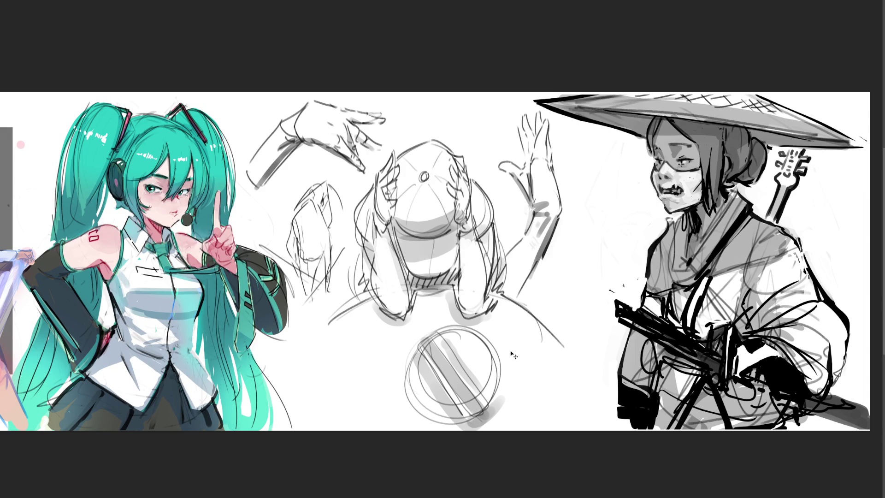
{"action": "key", "text": "ctrl+z"}
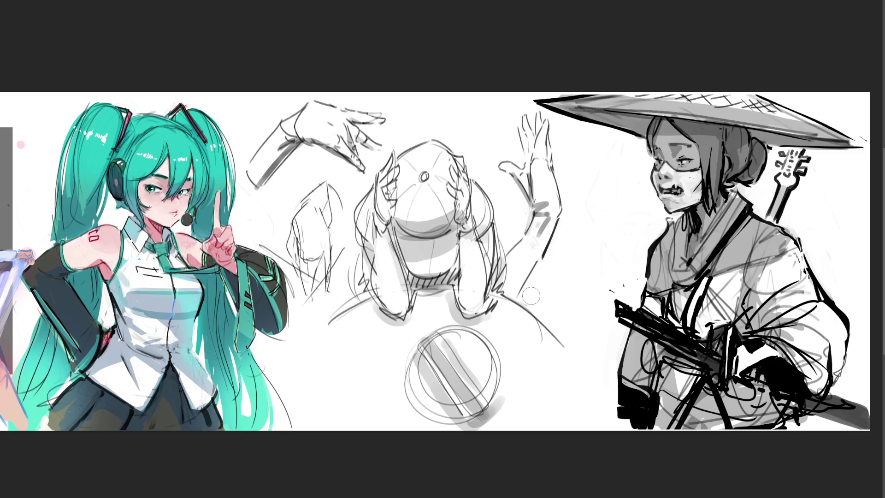
{"action": "left_click_drag", "start_coordinate": [286, 212], "coordinate": [286, 258]}
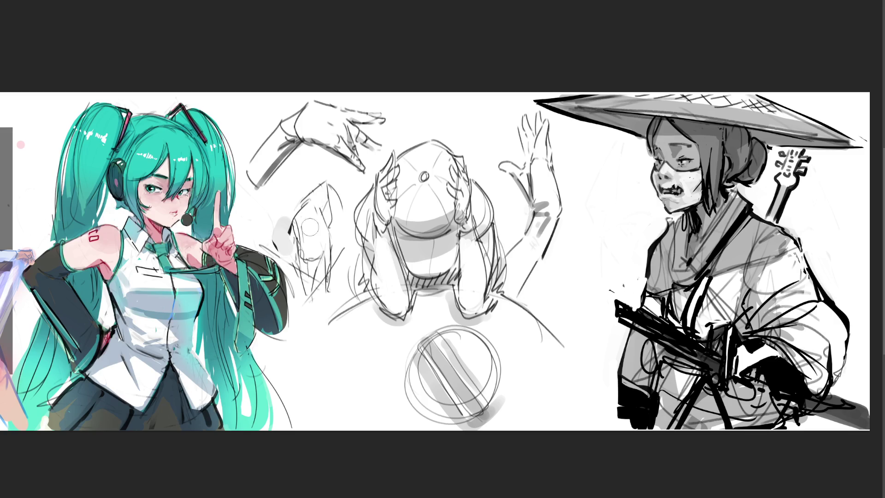
- Ink thin dark lines over the lower part of the hand sketch
{"action": "mouse_move", "coordinate": [285, 214]}
{"action": "left_mouse_down"}
{"action": "mouse_move", "coordinate": [286, 259]}
{"action": "mouse_move", "coordinate": [276, 239]}
{"action": "mouse_move", "coordinate": [269, 249]}
{"action": "left_mouse_up"}
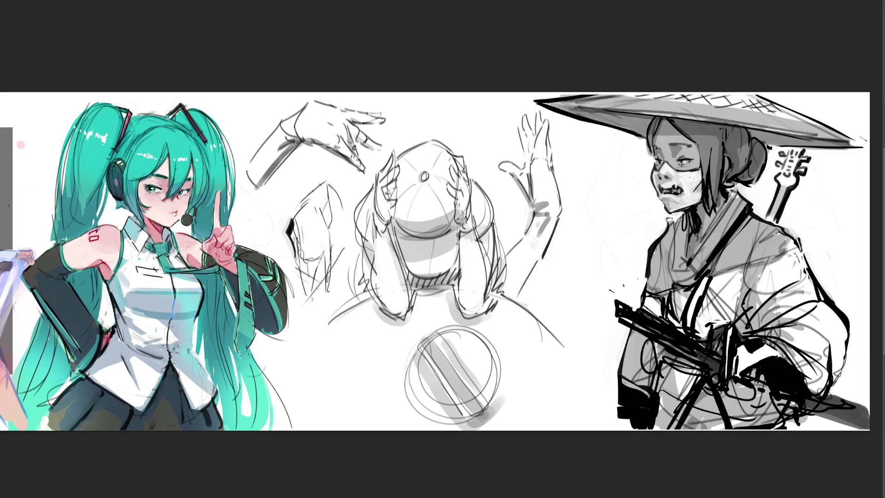
{"action": "mouse_move", "coordinate": [299, 237]}
{"action": "left_mouse_down"}
{"action": "mouse_move", "coordinate": [297, 284]}
{"action": "mouse_move", "coordinate": [305, 296]}
{"action": "mouse_move", "coordinate": [312, 280]}
{"action": "mouse_move", "coordinate": [306, 294]}
{"action": "left_mouse_up"}
{"action": "left_click_drag", "start_coordinate": [313, 278], "coordinate": [307, 290]}
{"action": "mouse_move", "coordinate": [321, 258]}
{"action": "left_mouse_down"}
{"action": "mouse_move", "coordinate": [311, 291]}
{"action": "mouse_move", "coordinate": [317, 262]}
{"action": "mouse_move", "coordinate": [322, 286]}
{"action": "left_mouse_up"}
{"action": "left_click_drag", "start_coordinate": [332, 243], "coordinate": [325, 283]}
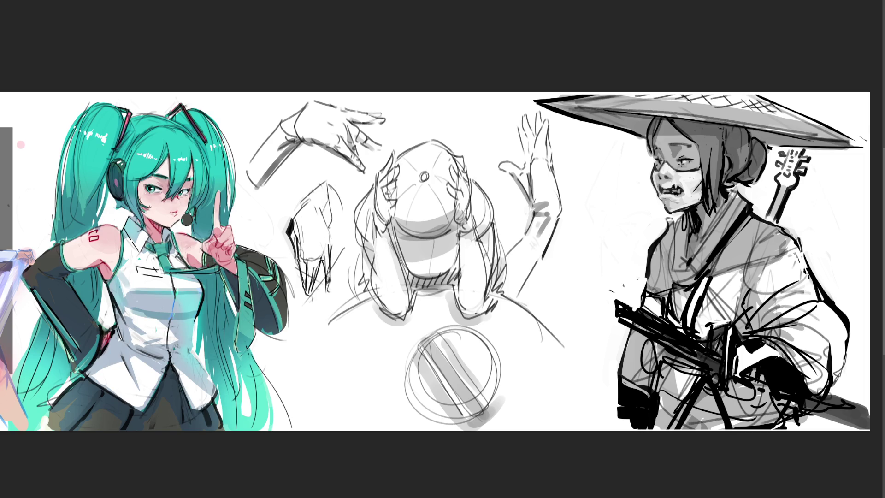
{"action": "left_click_drag", "start_coordinate": [330, 230], "coordinate": [326, 254]}
- Ink the top of the hand and forearm, undoing one pen stroke
{"action": "mouse_move", "coordinate": [315, 190]}
{"action": "left_mouse_down"}
{"action": "mouse_move", "coordinate": [295, 214]}
{"action": "mouse_move", "coordinate": [330, 194]}
{"action": "mouse_move", "coordinate": [333, 209]}
{"action": "mouse_move", "coordinate": [338, 200]}
{"action": "left_mouse_up"}
{"action": "mouse_move", "coordinate": [314, 184]}
{"action": "left_mouse_down"}
{"action": "mouse_move", "coordinate": [306, 194]}
{"action": "mouse_move", "coordinate": [335, 208]}
{"action": "left_mouse_up"}
{"action": "key", "text": "ctrl+z"}
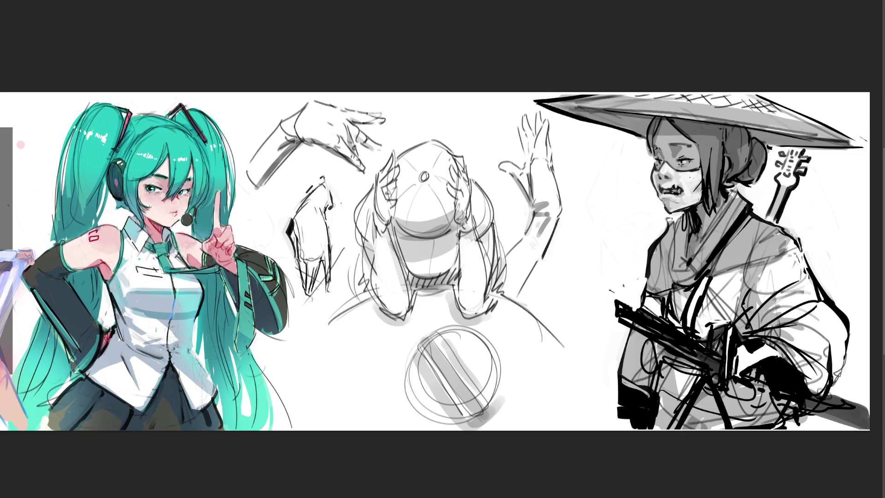
{"action": "mouse_move", "coordinate": [332, 192]}
{"action": "left_mouse_down"}
{"action": "mouse_move", "coordinate": [339, 208]}
{"action": "mouse_move", "coordinate": [329, 177]}
{"action": "mouse_move", "coordinate": [335, 198]}
{"action": "mouse_move", "coordinate": [306, 191]}
{"action": "mouse_move", "coordinate": [328, 175]}
{"action": "mouse_move", "coordinate": [345, 197]}
{"action": "left_mouse_up"}
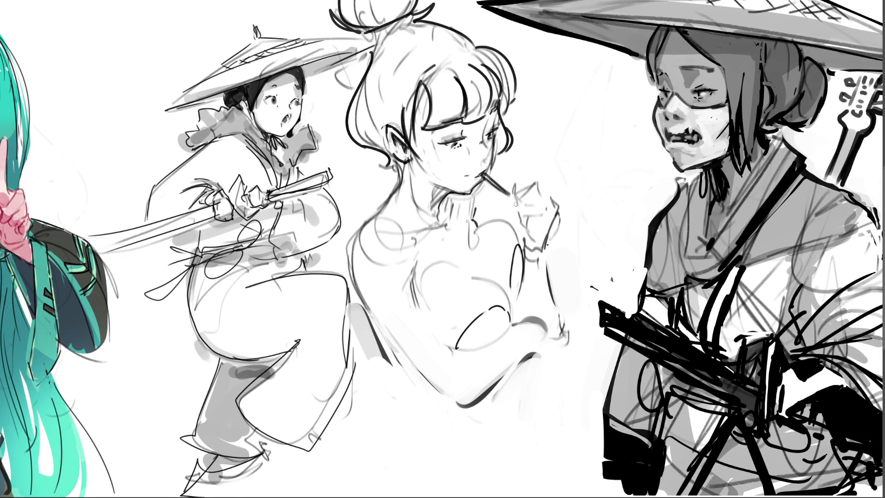
- Outline the fingers near the straw, then add a neck line and a dangling earring
{"action": "mouse_move", "coordinate": [513, 197]}
{"action": "left_mouse_down"}
{"action": "mouse_move", "coordinate": [544, 253]}
{"action": "mouse_move", "coordinate": [530, 244]}
{"action": "mouse_move", "coordinate": [526, 264]}
{"action": "mouse_move", "coordinate": [554, 220]}
{"action": "mouse_move", "coordinate": [551, 194]}
{"action": "mouse_move", "coordinate": [538, 181]}
{"action": "mouse_move", "coordinate": [529, 190]}
{"action": "mouse_move", "coordinate": [533, 199]}
{"action": "mouse_move", "coordinate": [538, 184]}
{"action": "mouse_move", "coordinate": [546, 209]}
{"action": "left_mouse_up"}
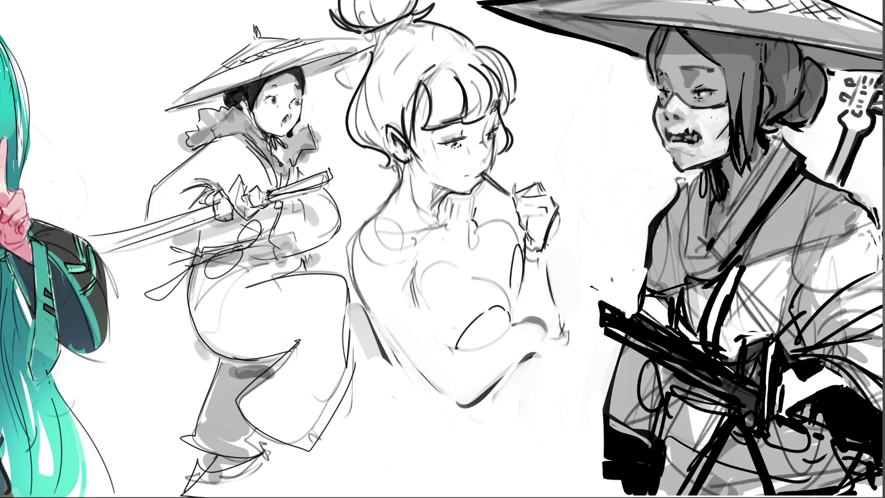
{"action": "mouse_move", "coordinate": [528, 202]}
{"action": "left_mouse_down"}
{"action": "mouse_move", "coordinate": [547, 210]}
{"action": "mouse_move", "coordinate": [527, 217]}
{"action": "mouse_move", "coordinate": [544, 179]}
{"action": "mouse_move", "coordinate": [556, 209]}
{"action": "mouse_move", "coordinate": [550, 192]}
{"action": "left_mouse_up"}
{"action": "key", "text": "ctrl+z"}
{"action": "key", "text": "ctrl+z"}
{"action": "key", "text": "ctrl+z"}
{"action": "key", "text": "ctrl+z"}
{"action": "key", "text": "ctrl+z"}
{"action": "key", "text": "ctrl+z"}
{"action": "key", "text": "ctrl+z"}
{"action": "key", "text": "ctrl+z"}
{"action": "key", "text": "ctrl+z"}
{"action": "key", "text": "ctrl+z"}
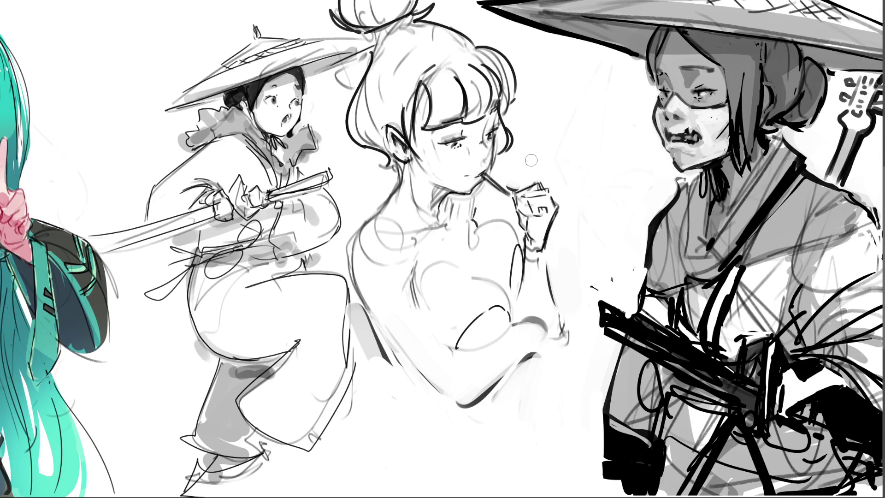
{"action": "left_click_drag", "start_coordinate": [474, 192], "coordinate": [476, 211]}
{"action": "mouse_move", "coordinate": [397, 165]}
{"action": "left_mouse_down"}
{"action": "mouse_move", "coordinate": [395, 187]}
{"action": "mouse_move", "coordinate": [355, 237]}
{"action": "mouse_move", "coordinate": [354, 295]}
{"action": "mouse_move", "coordinate": [395, 176]}
{"action": "mouse_move", "coordinate": [342, 272]}
{"action": "mouse_move", "coordinate": [373, 194]}
{"action": "left_mouse_up"}
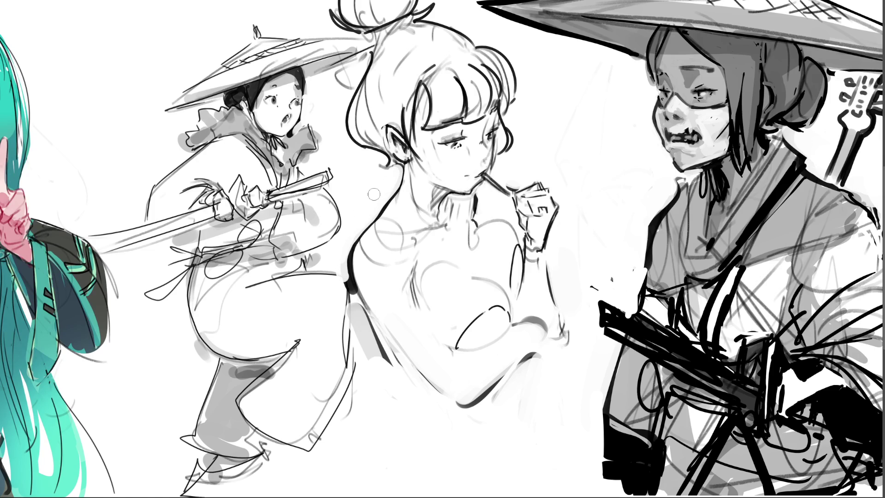
- Erase the heavy shoulder stroke, rework its grey shading and draw a bold arm line
{"action": "left_click_drag", "start_coordinate": [347, 277], "coordinate": [370, 334]}
{"action": "left_click_drag", "start_coordinate": [344, 268], "coordinate": [375, 352]}
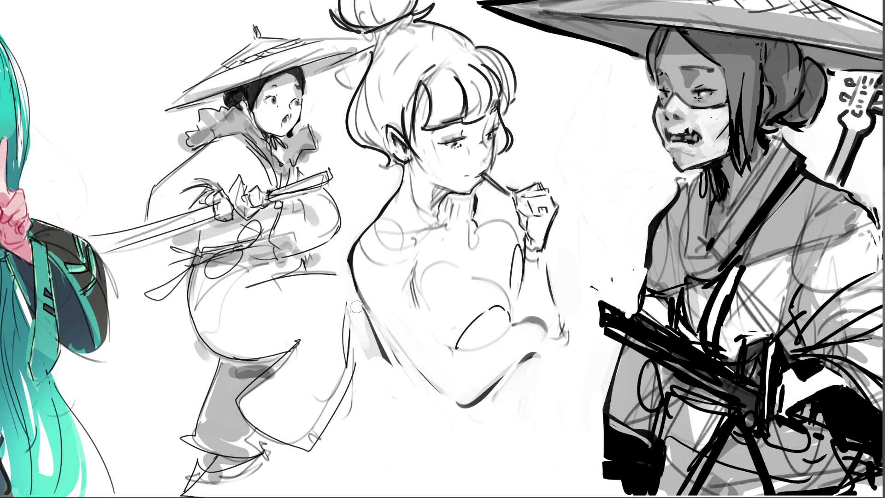
{"action": "left_click_drag", "start_coordinate": [357, 309], "coordinate": [390, 368]}
{"action": "left_click_drag", "start_coordinate": [352, 300], "coordinate": [386, 364]}
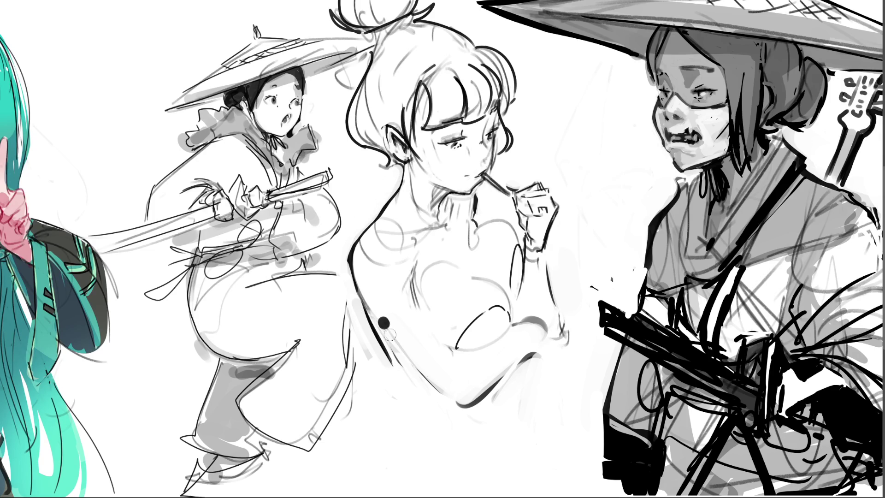
{"action": "left_click_drag", "start_coordinate": [384, 323], "coordinate": [448, 400]}
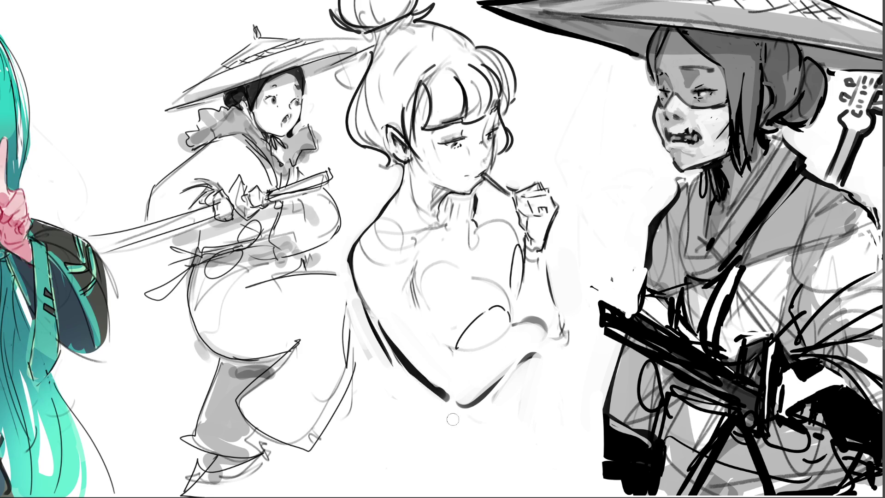
{"action": "mouse_move", "coordinate": [480, 410]}
{"action": "left_mouse_down"}
{"action": "mouse_move", "coordinate": [535, 357]}
{"action": "mouse_move", "coordinate": [506, 387]}
{"action": "left_mouse_up"}
{"action": "key", "text": "ctrl+z"}
{"action": "key", "text": "ctrl+z"}
- Paint a dark elbow shape and outline the forearm's lower curve
{"action": "mouse_move", "coordinate": [547, 331]}
{"action": "left_mouse_down"}
{"action": "mouse_move", "coordinate": [563, 342]}
{"action": "mouse_move", "coordinate": [550, 343]}
{"action": "mouse_move", "coordinate": [562, 366]}
{"action": "mouse_move", "coordinate": [579, 352]}
{"action": "mouse_move", "coordinate": [575, 358]}
{"action": "left_mouse_up"}
{"action": "left_click_drag", "start_coordinate": [458, 351], "coordinate": [501, 338]}
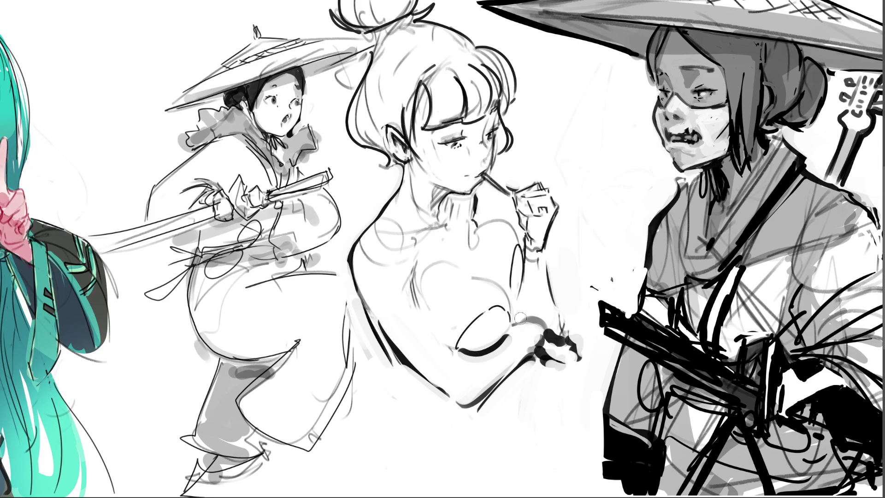
{"action": "mouse_move", "coordinate": [522, 303]}
{"action": "left_mouse_down"}
{"action": "mouse_move", "coordinate": [524, 281]}
{"action": "mouse_move", "coordinate": [532, 288]}
{"action": "left_mouse_up"}
{"action": "key", "text": "ctrl+z"}
{"action": "key", "text": "ctrl+z"}
- Draw an arched line across the chest and rework short chest marks
{"action": "mouse_move", "coordinate": [474, 233]}
{"action": "left_mouse_down"}
{"action": "mouse_move", "coordinate": [509, 228]}
{"action": "mouse_move", "coordinate": [513, 243]}
{"action": "mouse_move", "coordinate": [495, 224]}
{"action": "mouse_move", "coordinate": [512, 233]}
{"action": "mouse_move", "coordinate": [510, 242]}
{"action": "mouse_move", "coordinate": [496, 228]}
{"action": "mouse_move", "coordinate": [510, 234]}
{"action": "left_mouse_up"}
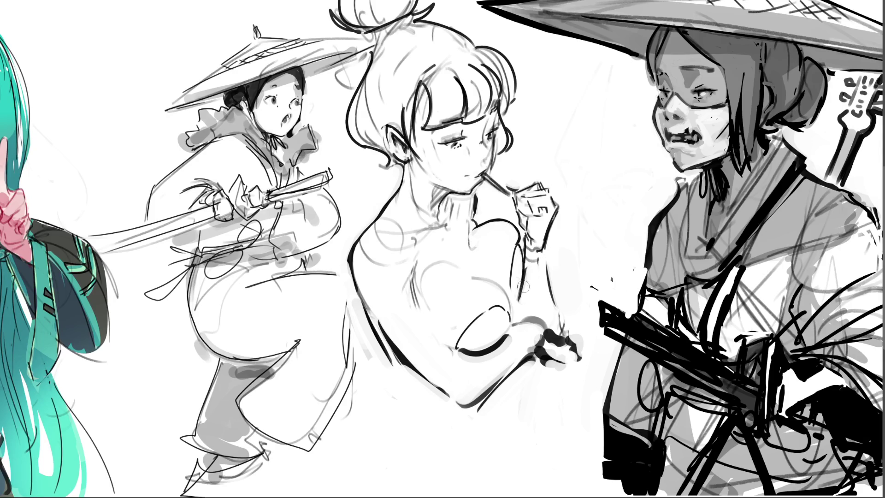
{"action": "left_click_drag", "start_coordinate": [489, 287], "coordinate": [512, 317]}
{"action": "key", "text": "e"}
{"action": "mouse_move", "coordinate": [488, 286]}
{"action": "left_mouse_down"}
{"action": "mouse_move", "coordinate": [509, 307]}
{"action": "mouse_move", "coordinate": [502, 316]}
{"action": "mouse_move", "coordinate": [512, 315]}
{"action": "left_mouse_up"}
{"action": "left_click_drag", "start_coordinate": [423, 300], "coordinate": [436, 334]}
{"action": "key", "text": "ctrl+z"}
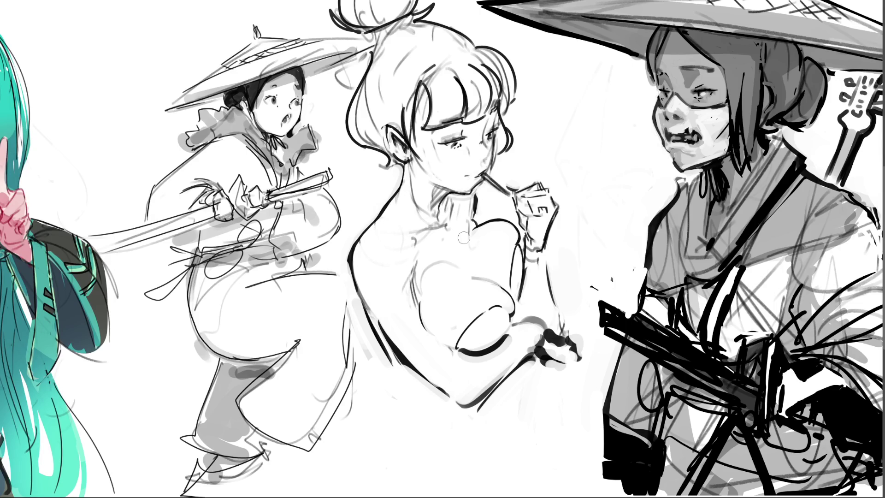
- Shade the neck sides and chest in soft grey, redoing the chest shading curve
{"action": "mouse_move", "coordinate": [463, 236]}
{"action": "left_mouse_down"}
{"action": "mouse_move", "coordinate": [477, 236]}
{"action": "mouse_move", "coordinate": [479, 255]}
{"action": "mouse_move", "coordinate": [463, 241]}
{"action": "left_mouse_up"}
{"action": "left_click_drag", "start_coordinate": [484, 218], "coordinate": [483, 196]}
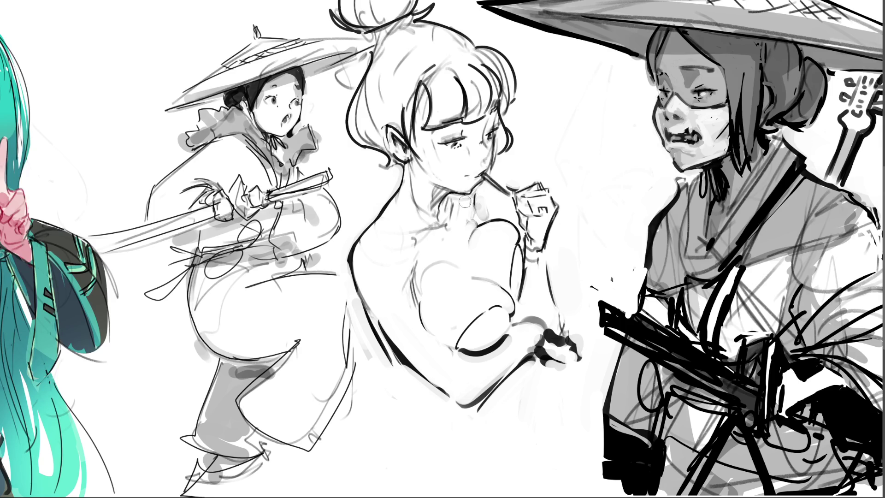
{"action": "mouse_move", "coordinate": [459, 215]}
{"action": "left_mouse_down"}
{"action": "mouse_move", "coordinate": [461, 199]}
{"action": "mouse_move", "coordinate": [449, 202]}
{"action": "left_mouse_up"}
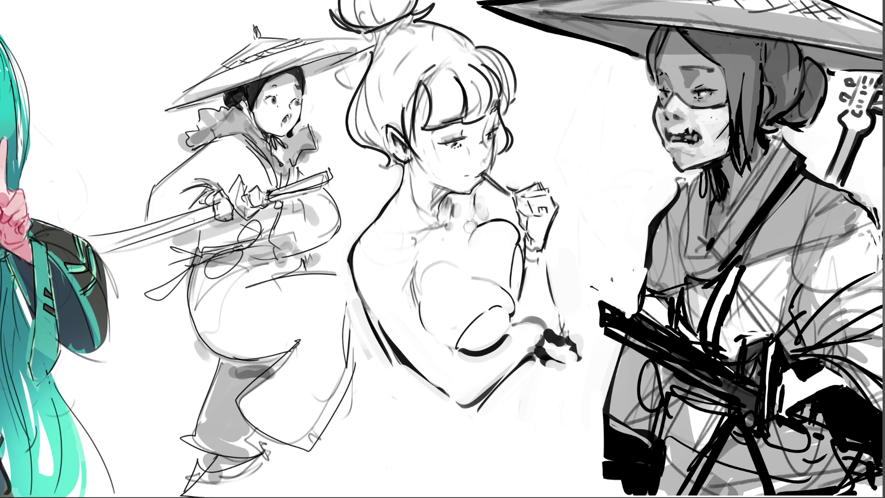
{"action": "mouse_move", "coordinate": [481, 270]}
{"action": "left_mouse_down"}
{"action": "mouse_move", "coordinate": [508, 286]}
{"action": "mouse_move", "coordinate": [507, 302]}
{"action": "left_mouse_up"}
{"action": "key", "text": "ctrl+z"}
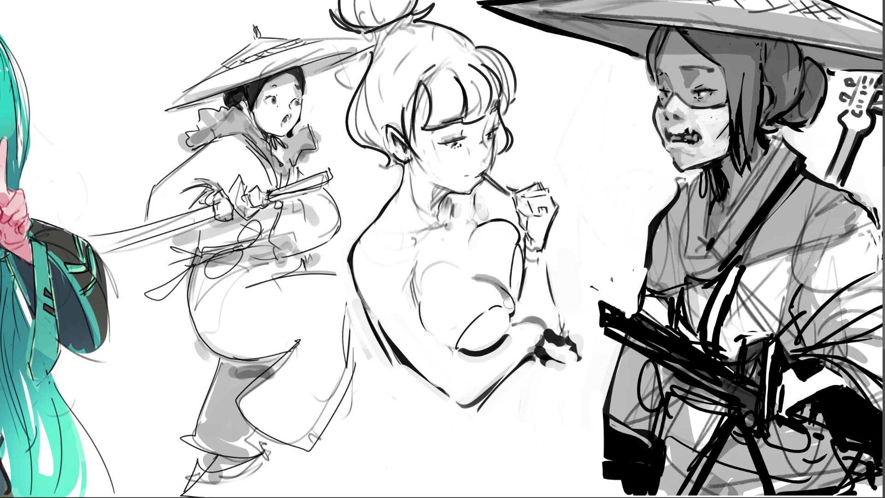
{"action": "key", "text": "ctrl+z"}
{"action": "left_click_drag", "start_coordinate": [474, 276], "coordinate": [511, 297]}
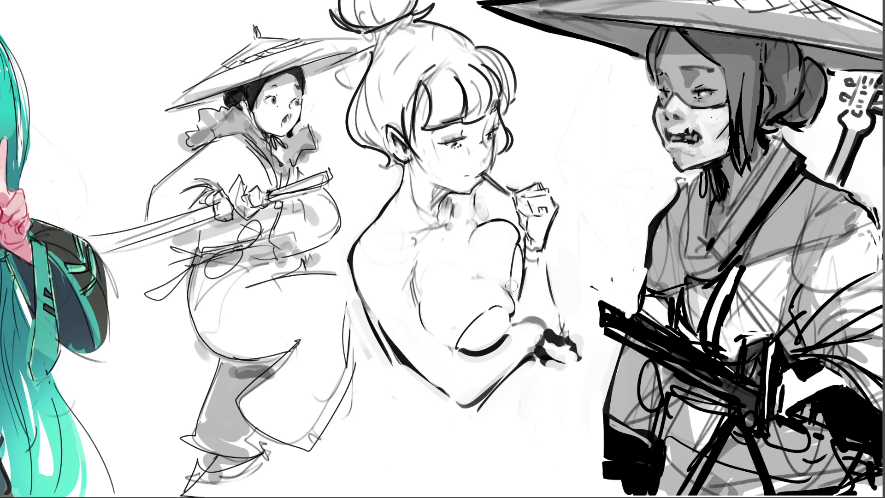
- Paint black along the lower arm, a strip down the inner upper arm, and extend the elbow fill
{"action": "mouse_move", "coordinate": [463, 346]}
{"action": "left_mouse_down"}
{"action": "mouse_move", "coordinate": [482, 354]}
{"action": "mouse_move", "coordinate": [509, 328]}
{"action": "mouse_move", "coordinate": [505, 314]}
{"action": "mouse_move", "coordinate": [475, 332]}
{"action": "mouse_move", "coordinate": [502, 317]}
{"action": "left_mouse_up"}
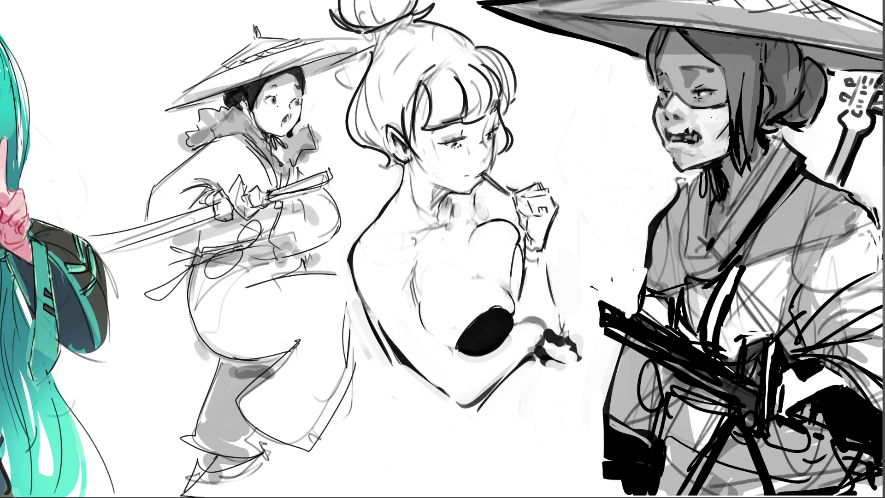
{"action": "mouse_move", "coordinate": [517, 246]}
{"action": "left_mouse_down"}
{"action": "mouse_move", "coordinate": [514, 299]}
{"action": "mouse_move", "coordinate": [520, 258]}
{"action": "left_mouse_up"}
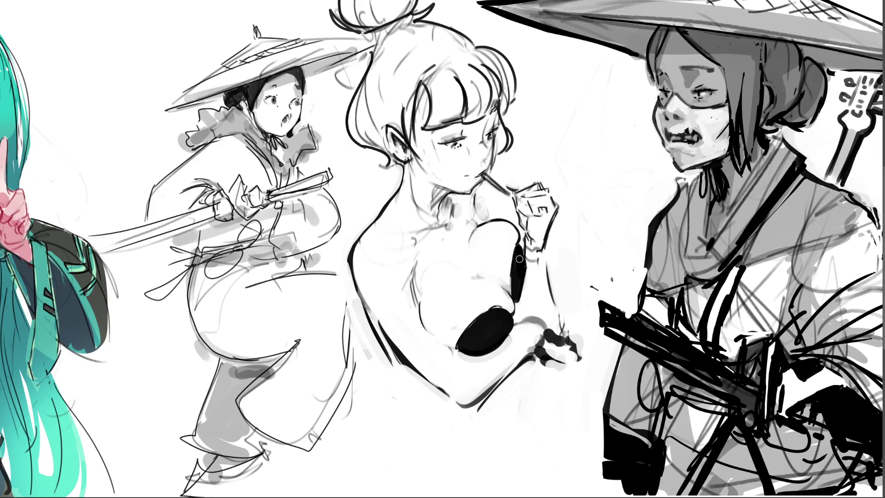
{"action": "left_click_drag", "start_coordinate": [498, 309], "coordinate": [489, 333]}
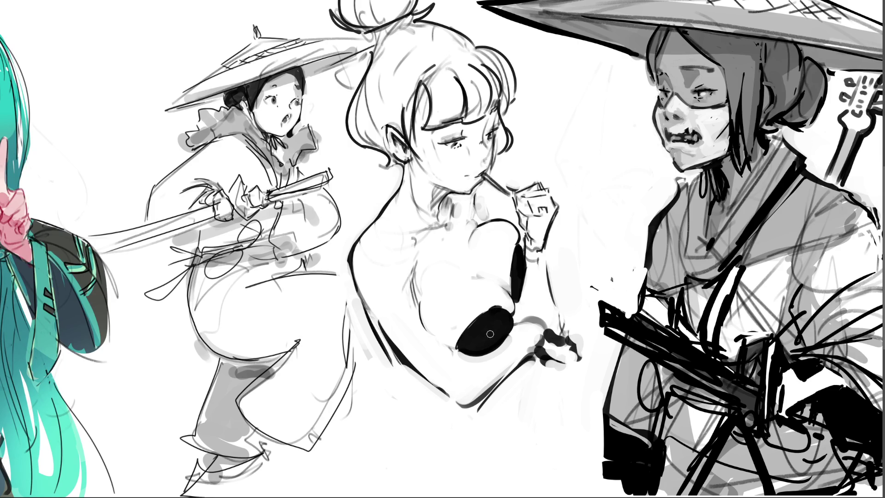